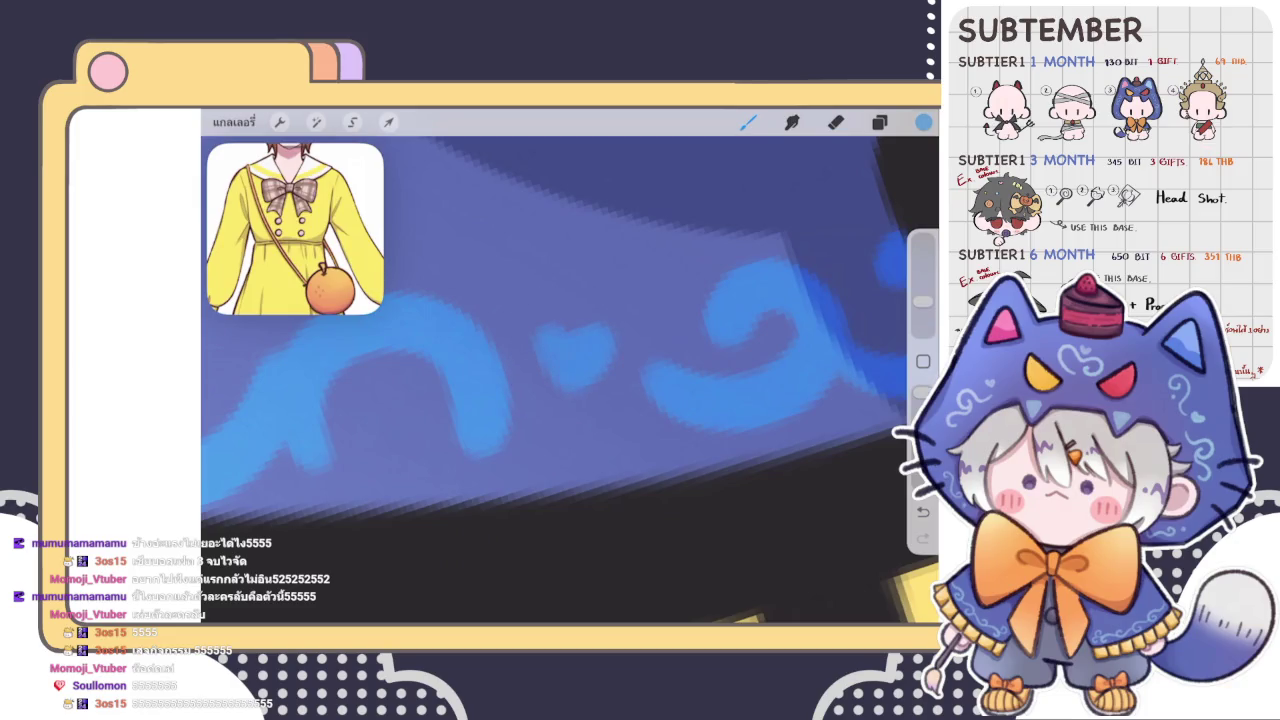
- Freehand-select the orange bow and yellow skirt area
scroll(570, 365, down, 3)
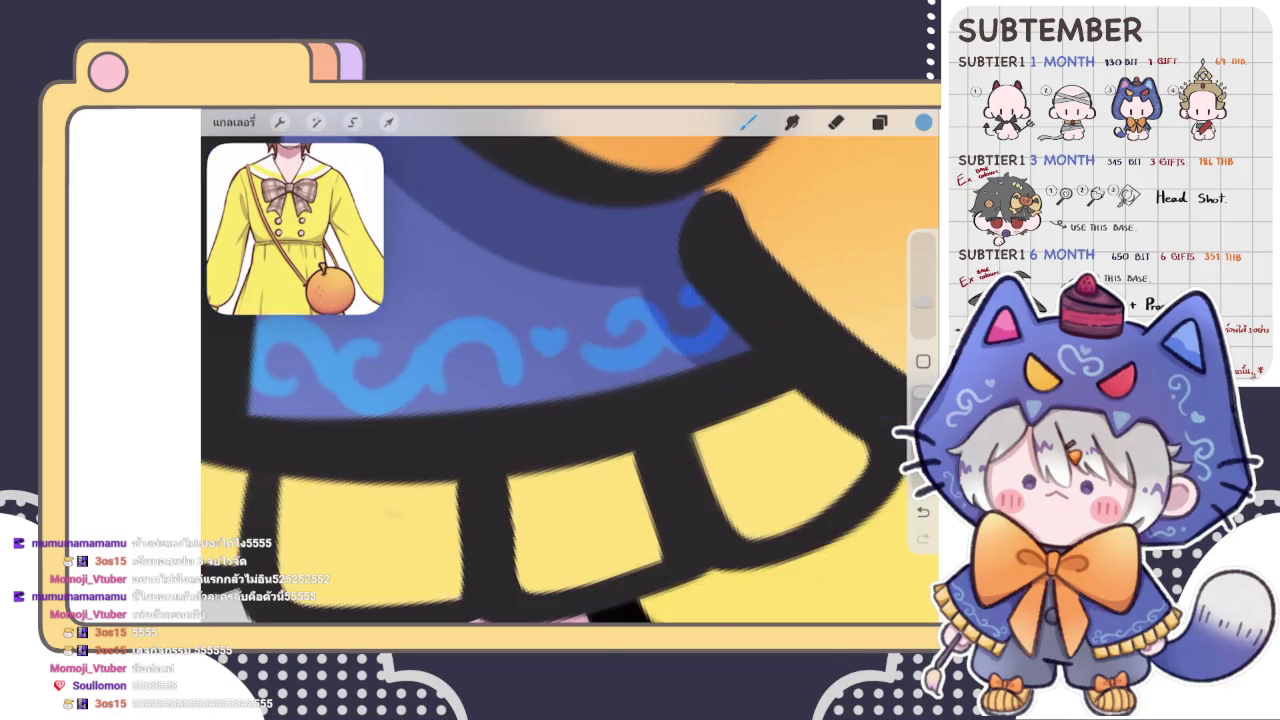
scroll(570, 365, down, 3)
scroll(570, 365, down, 3)
scroll(570, 365, down, 2)
scroll(614, 300, down, 2)
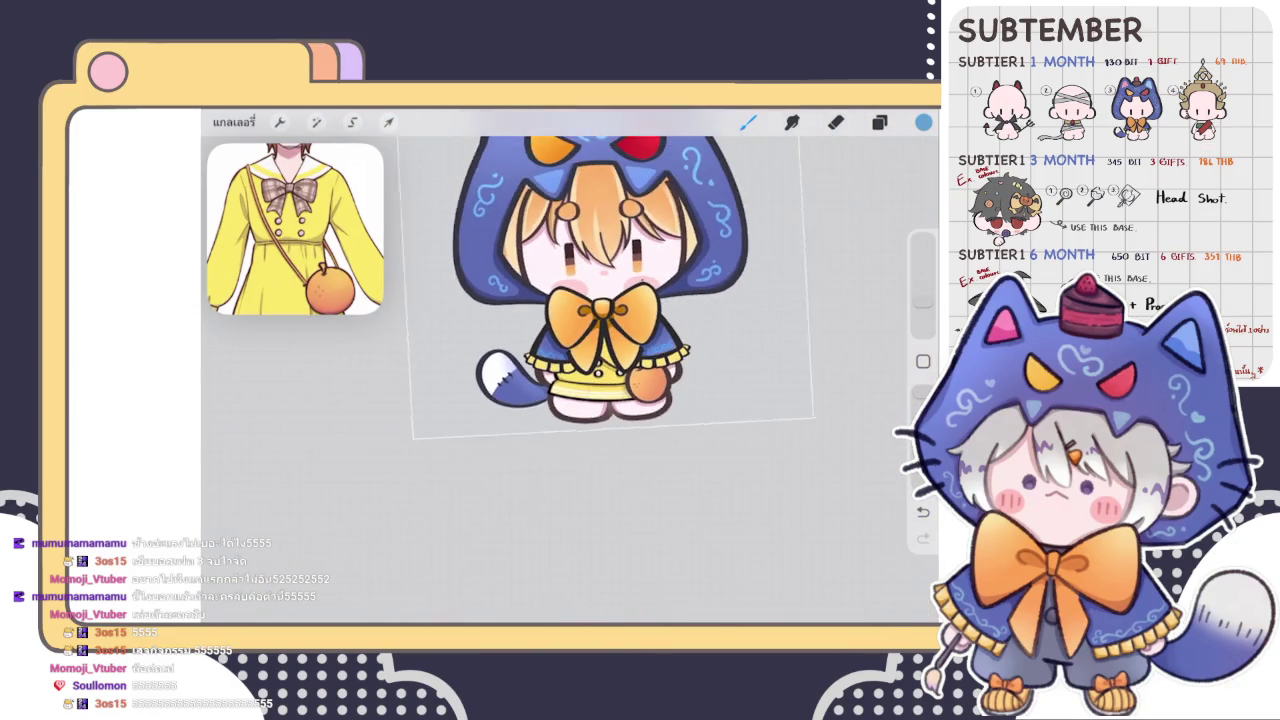
scroll(614, 300, up, 1)
scroll(614, 300, up, 1)
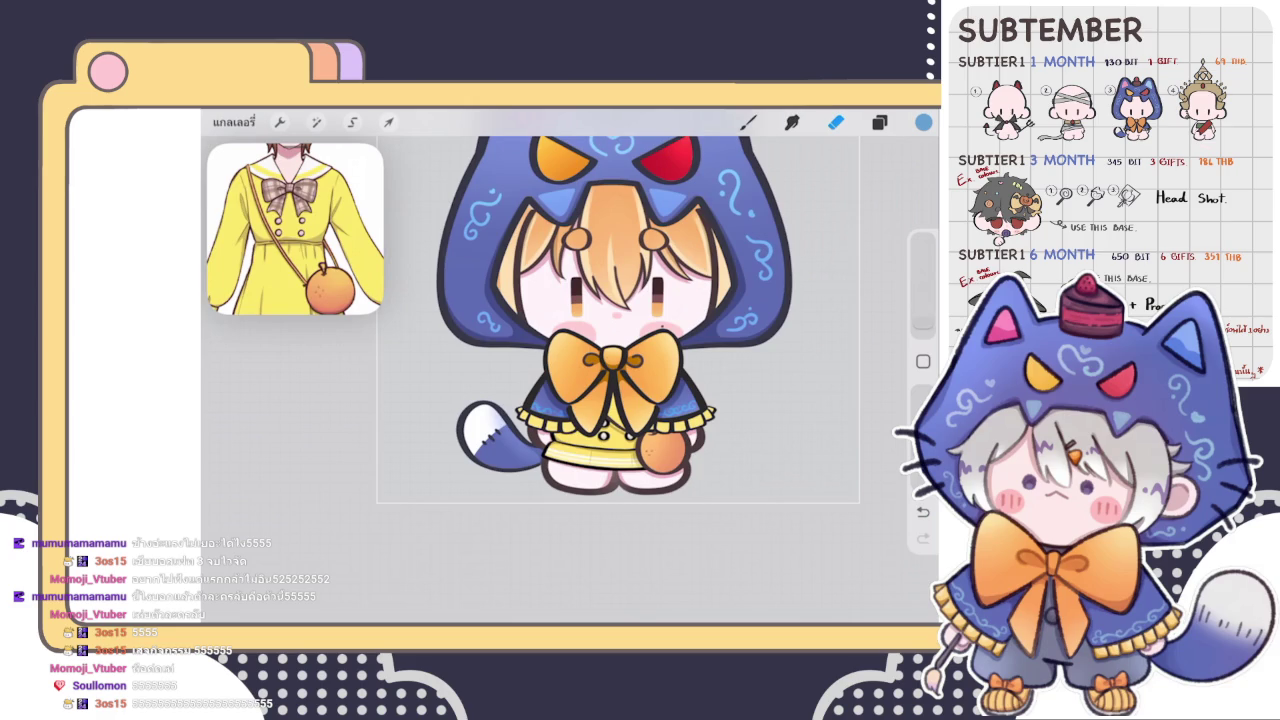
scroll(614, 320, down, 3)
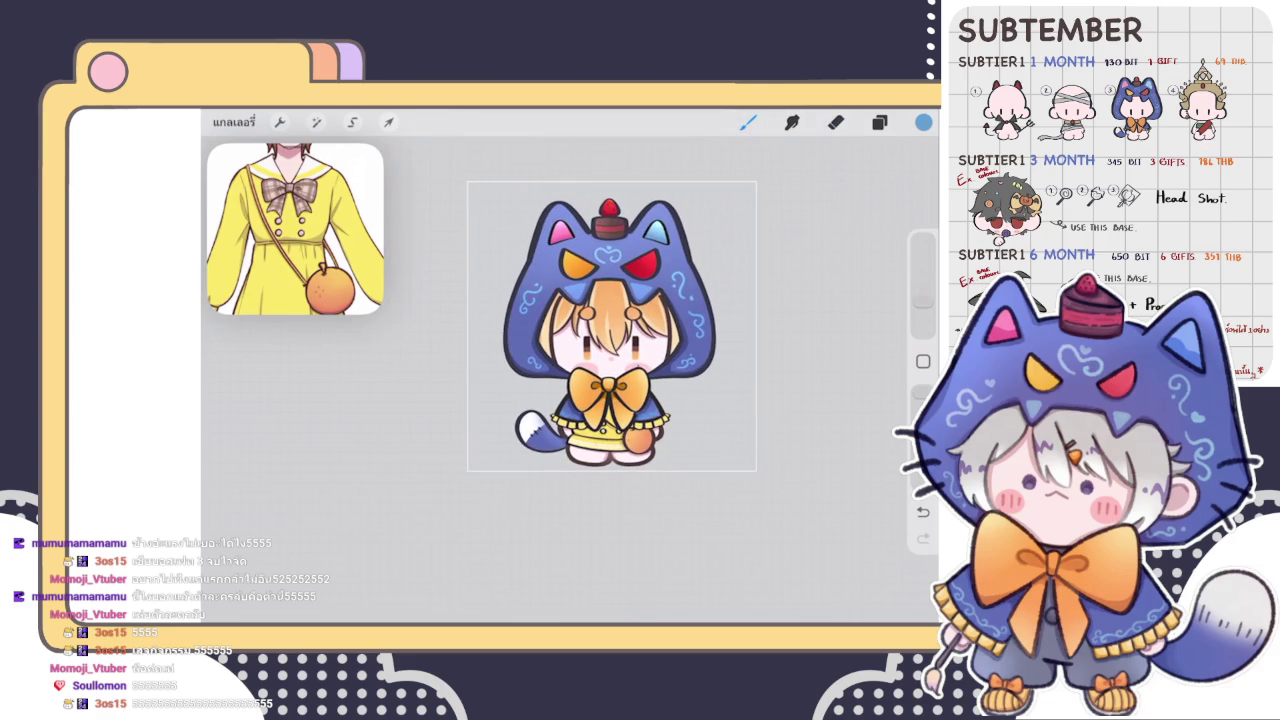
scroll(600, 320, up, 3)
click(879, 122)
click(879, 122)
click(352, 122)
drag(510, 372, 500, 378)
- Raise the selection's brightness to 53% with Hue, Saturation, Brightness and commit it
click(316, 122)
click(290, 194)
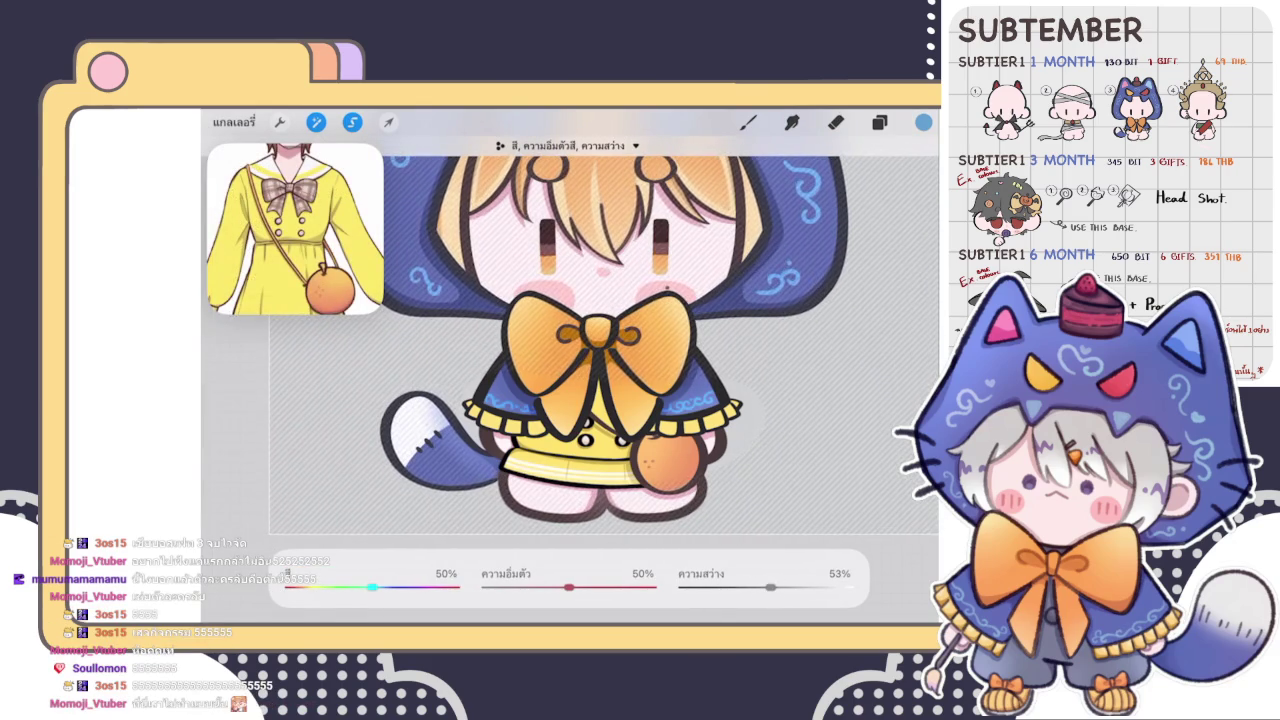
key(b)
scroll(607, 335, down, 5)
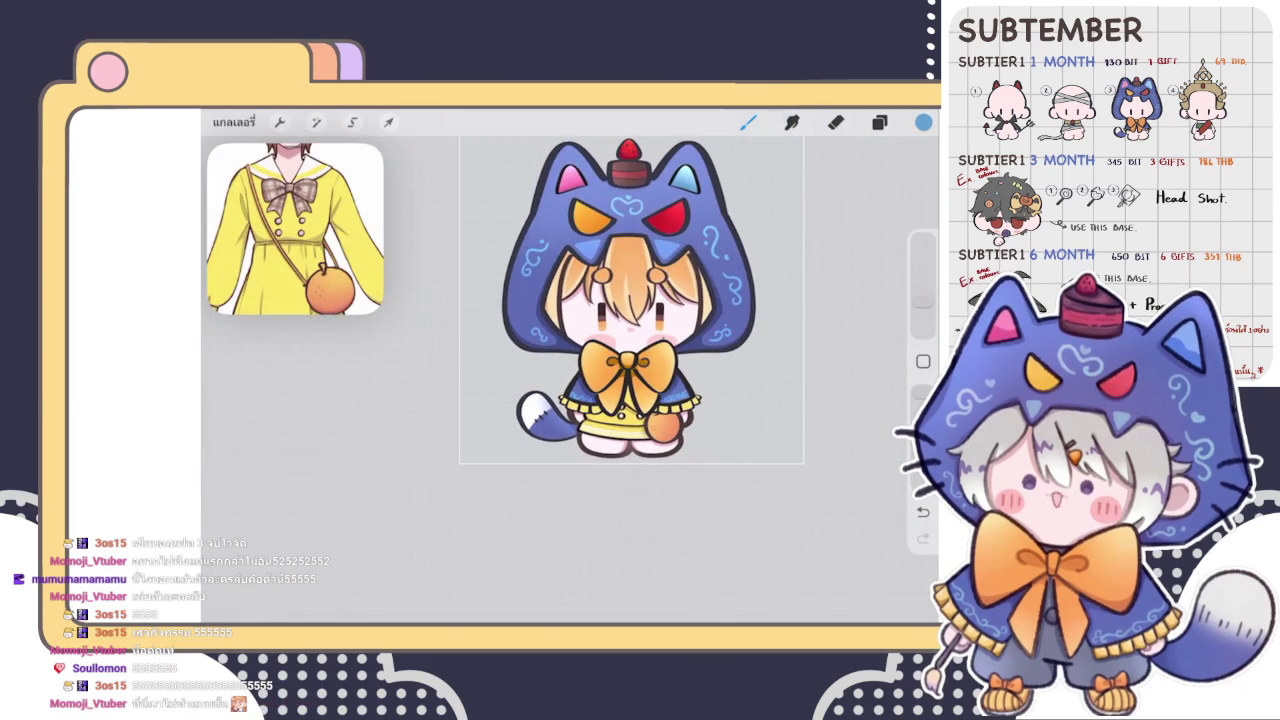
scroll(607, 300, up, 3)
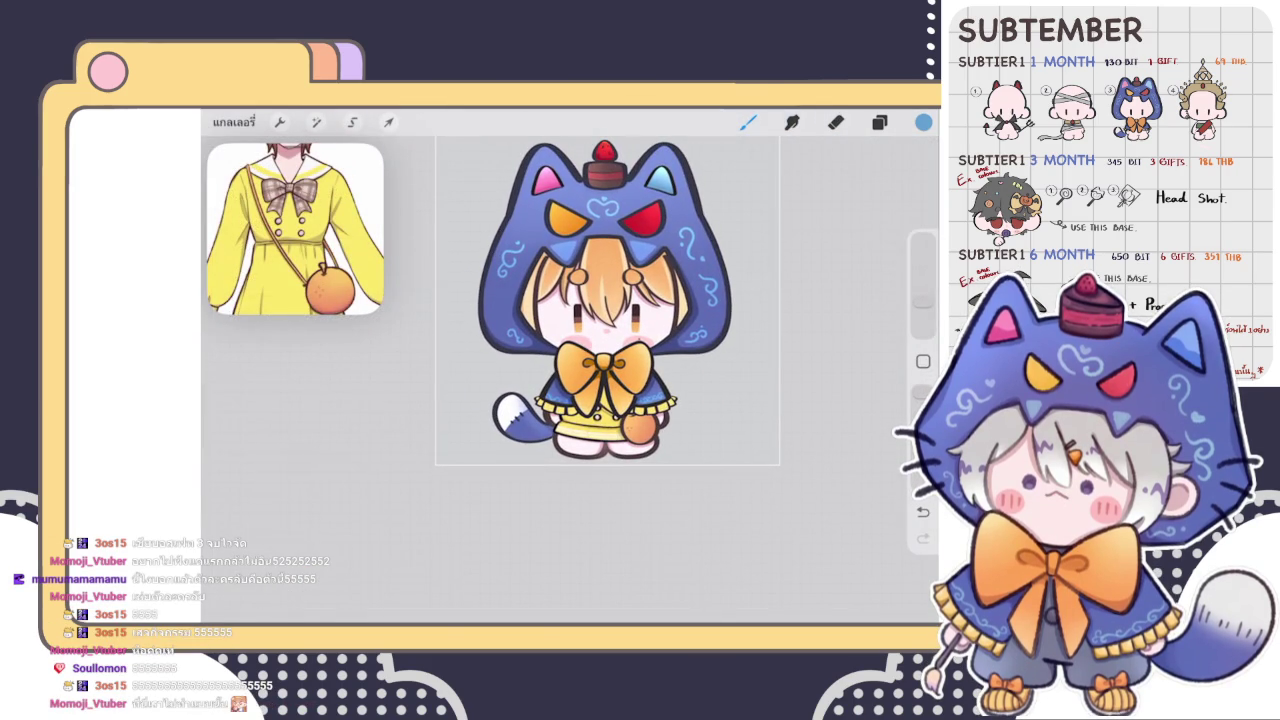
scroll(600, 330, up, 3)
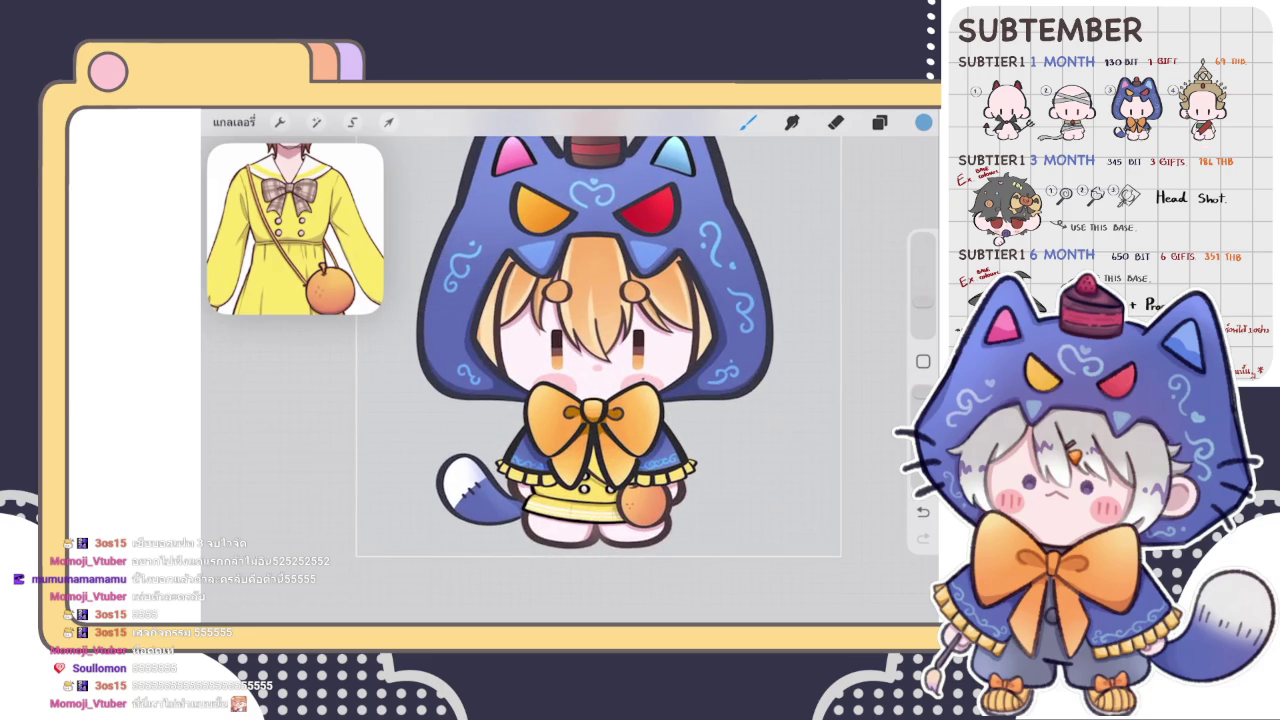
scroll(590, 330, down, 3)
click(879, 122)
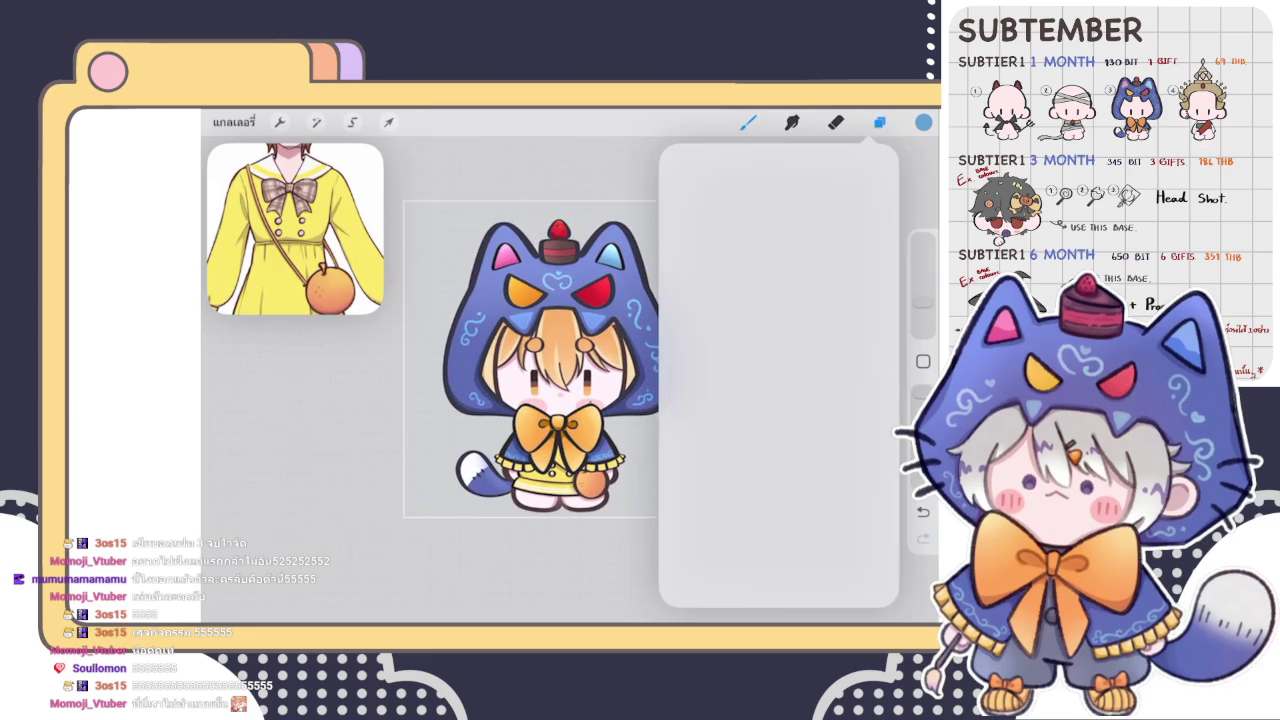
- Select the highlight layer, set the colour to white and choose a highlight brush
click(780, 318)
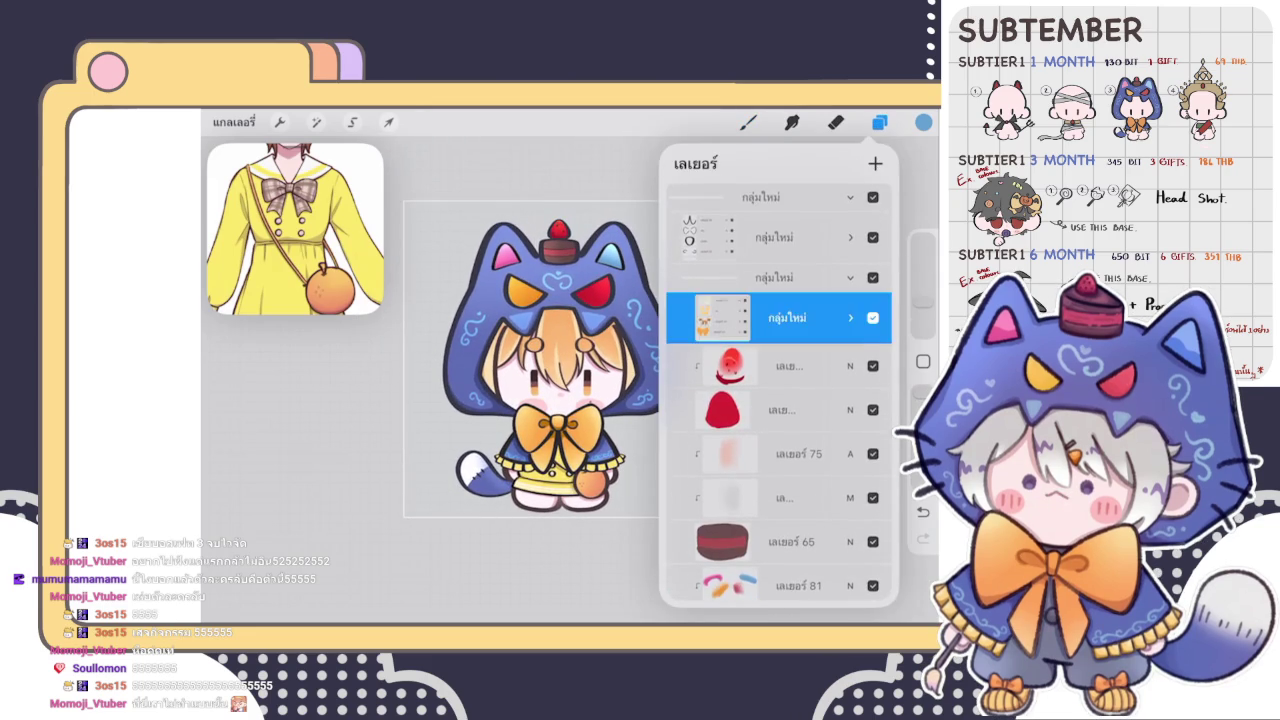
click(923, 122)
click(734, 250)
click(923, 122)
click(748, 122)
click(748, 122)
- Paint a white highlight along the strawberry's left edge
scroll(600, 420, up, 5)
scroll(602, 275, up, 5)
scroll(602, 275, up, 3)
drag(600, 262, 530, 308)
scroll(600, 380, down, 3)
scroll(650, 420, up, 3)
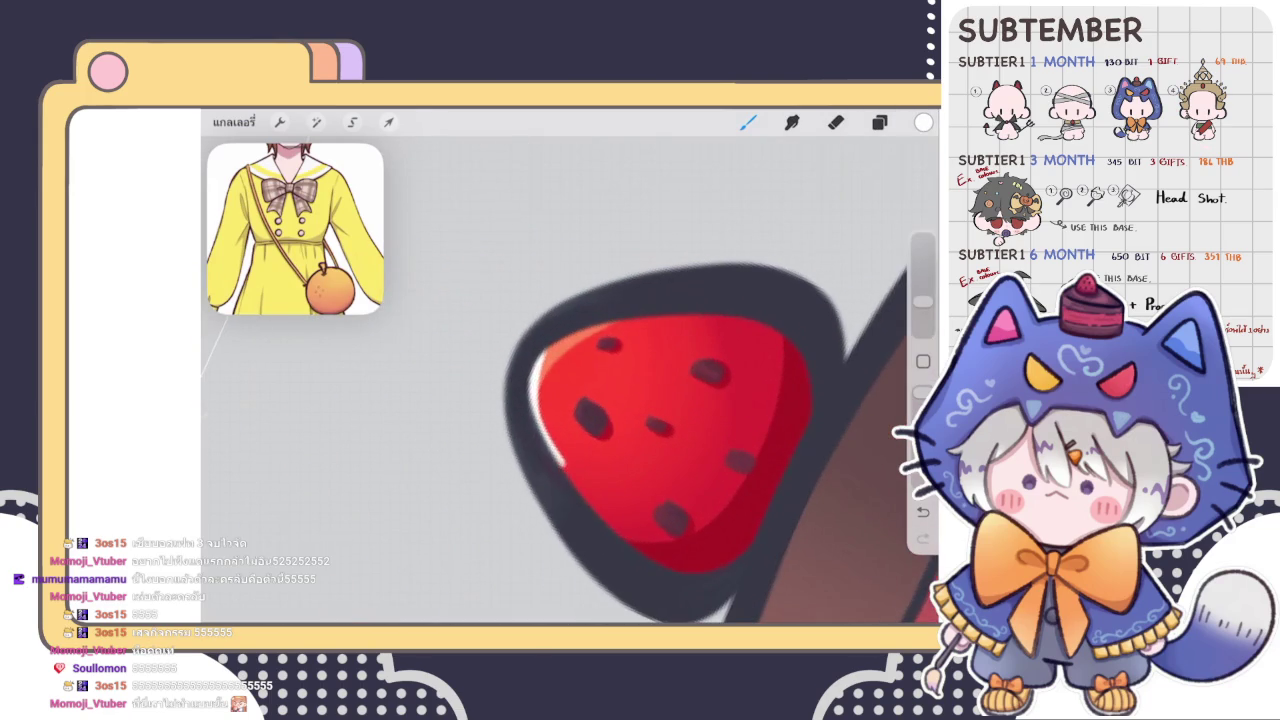
key(ctrl+z)
key(ctrl+shift+z)
scroll(650, 430, up, 2)
scroll(650, 430, up, 2)
- Soften the strawberry highlight with the eraser, then undo the final stroke
key(e)
mouse_move(540, 482)
mouse_down()
mouse_move(533, 455)
mouse_move(614, 343)
mouse_up()
scroll(600, 420, down, 3)
scroll(600, 420, down, 3)
scroll(600, 420, down, 2)
key(b)
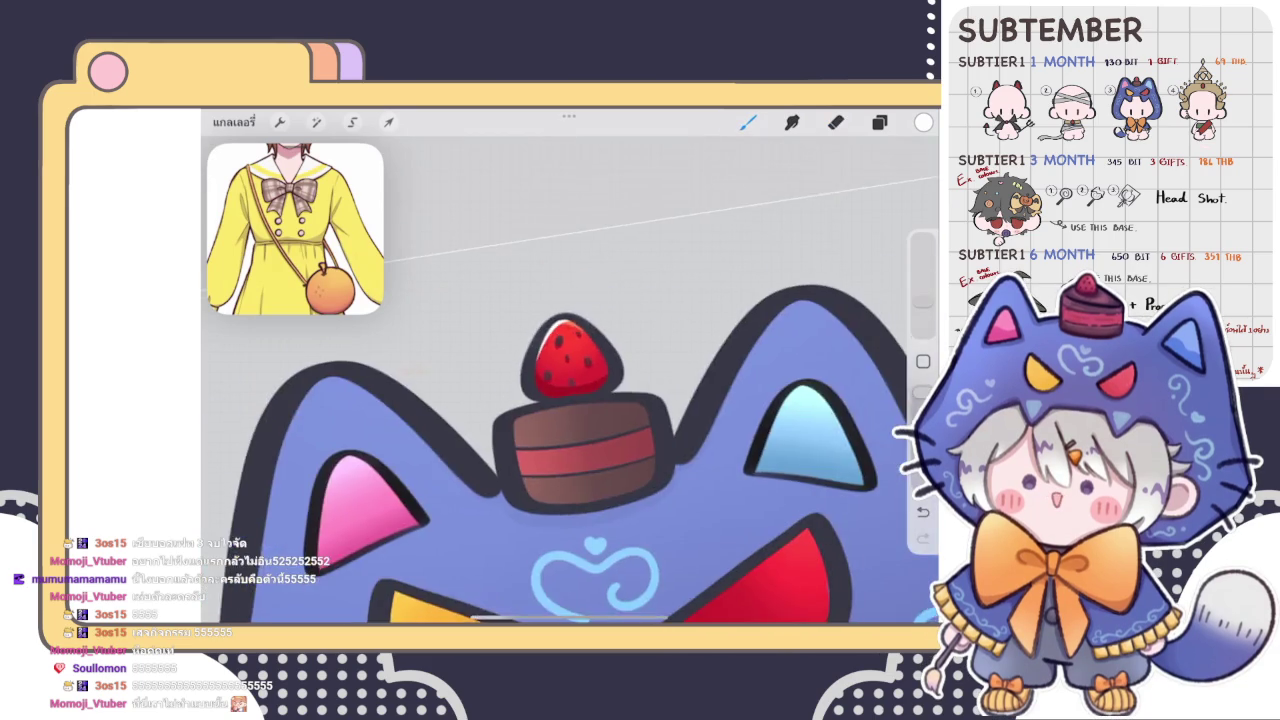
scroll(570, 450, down, 3)
scroll(570, 450, up, 3)
scroll(570, 450, right, 2)
scroll(570, 450, right, 1)
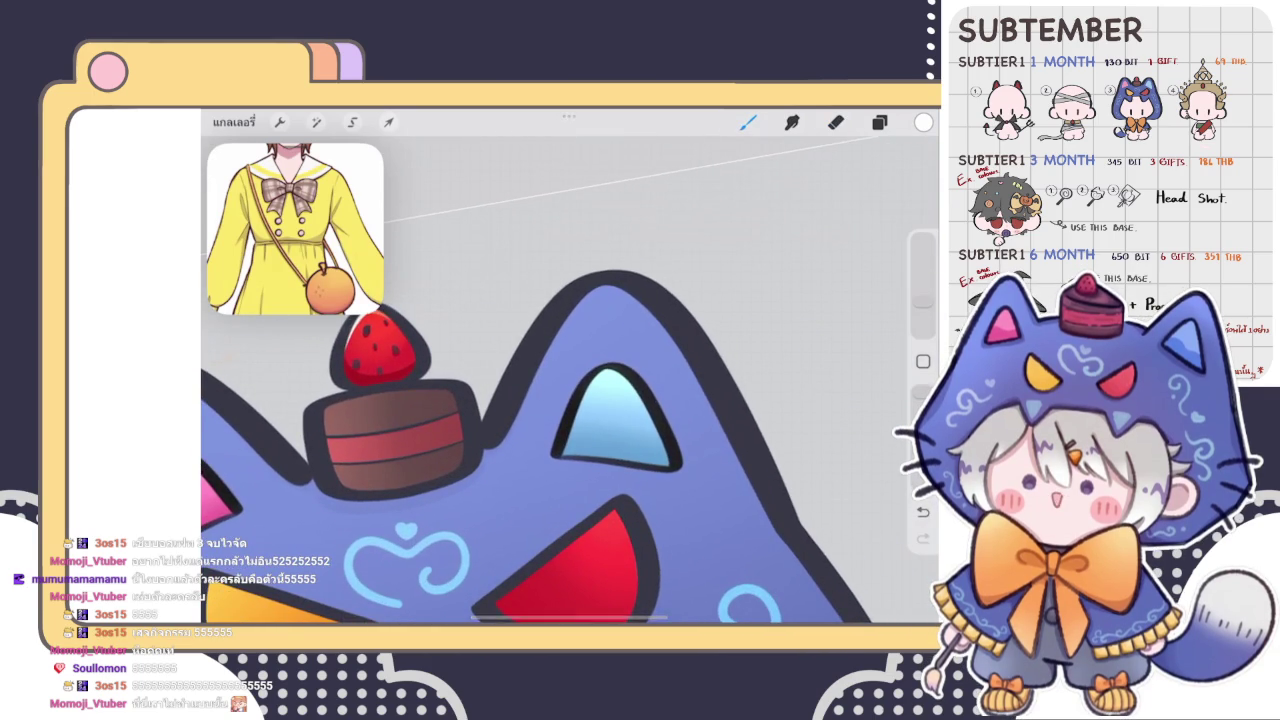
scroll(570, 440, down, 1)
scroll(570, 440, up, 1)
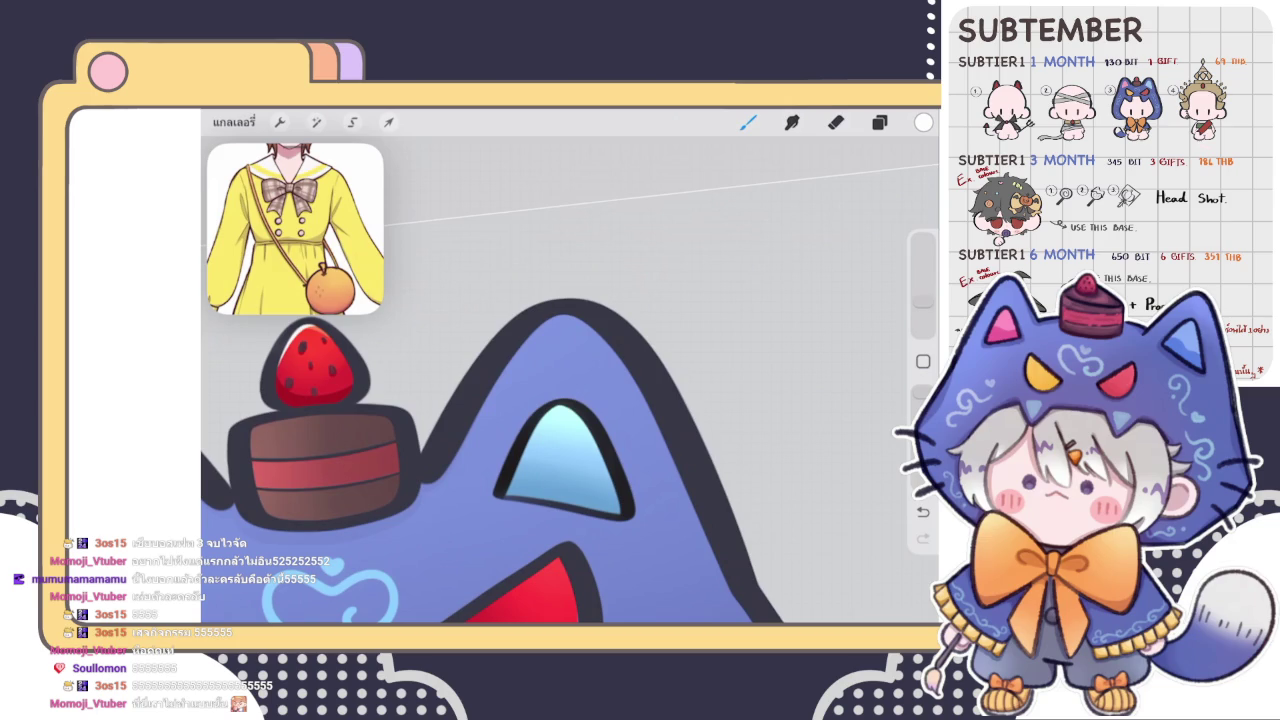
scroll(570, 440, up, 2)
key(ctrl+z)
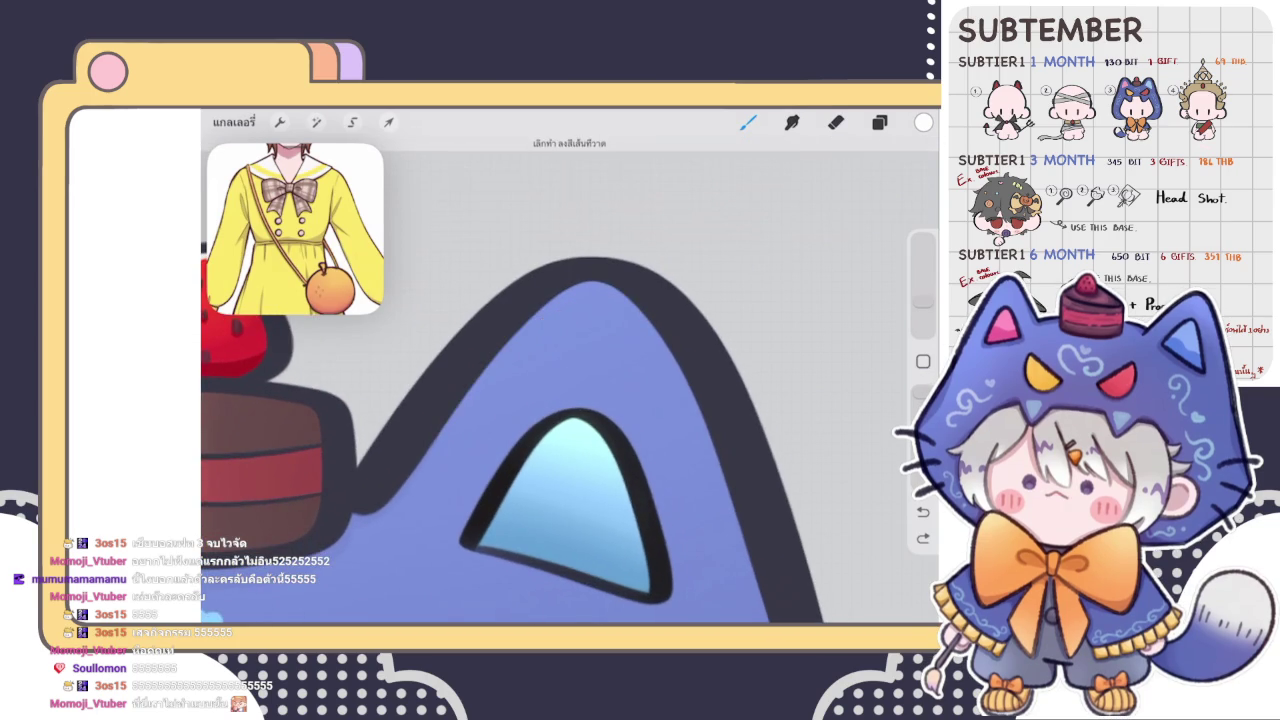
- Paint a white rim along the right ear's upper-left edge
key(e)
scroll(570, 440, up, 2)
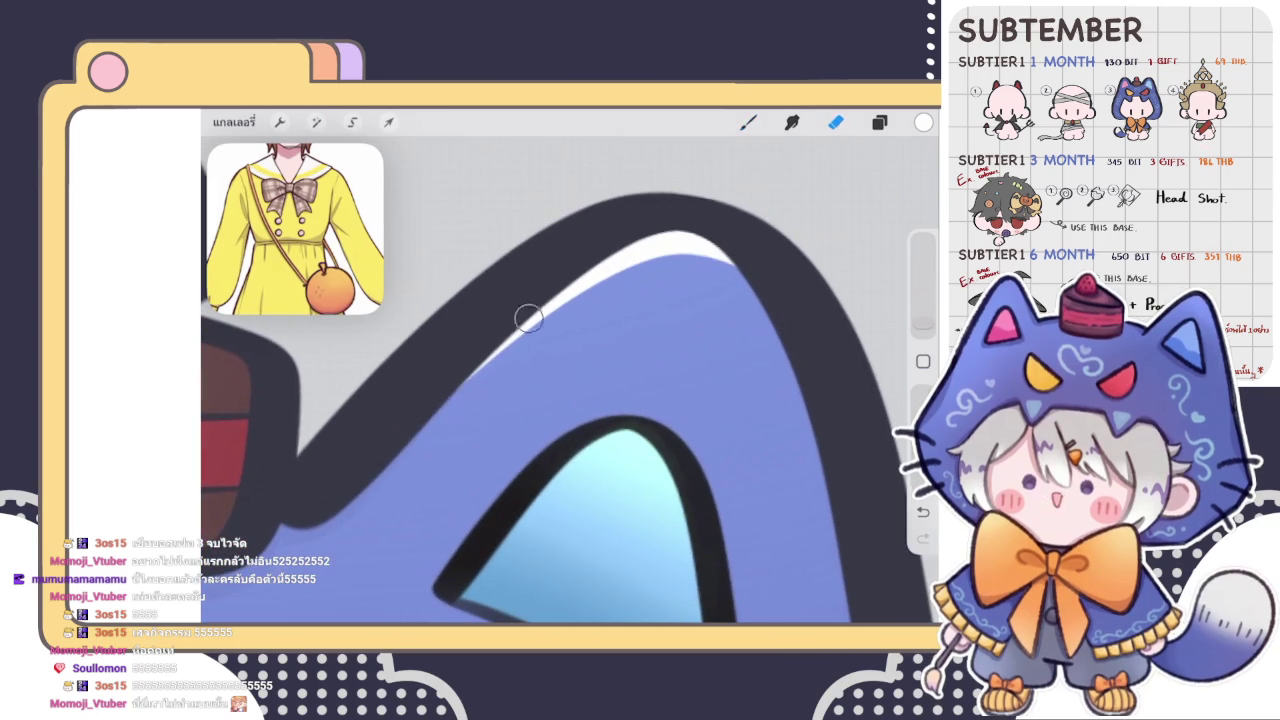
drag(548, 316, 430, 420)
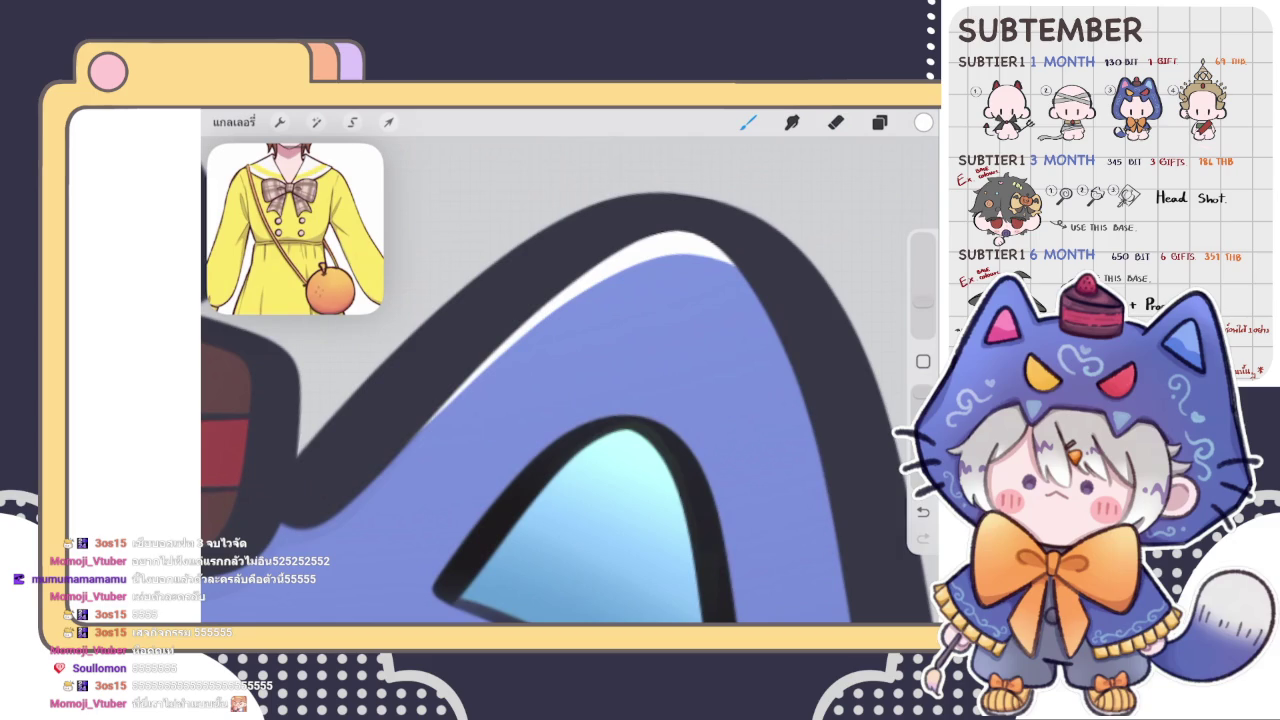
key(e)
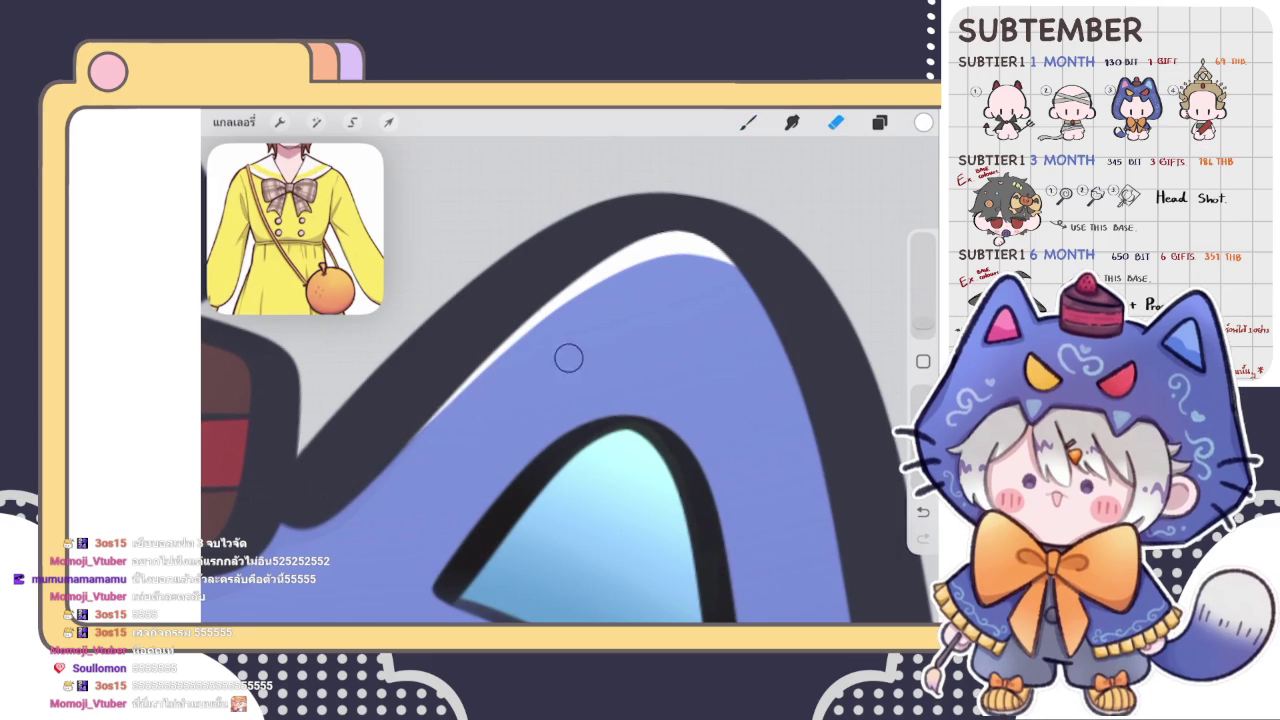
key(b)
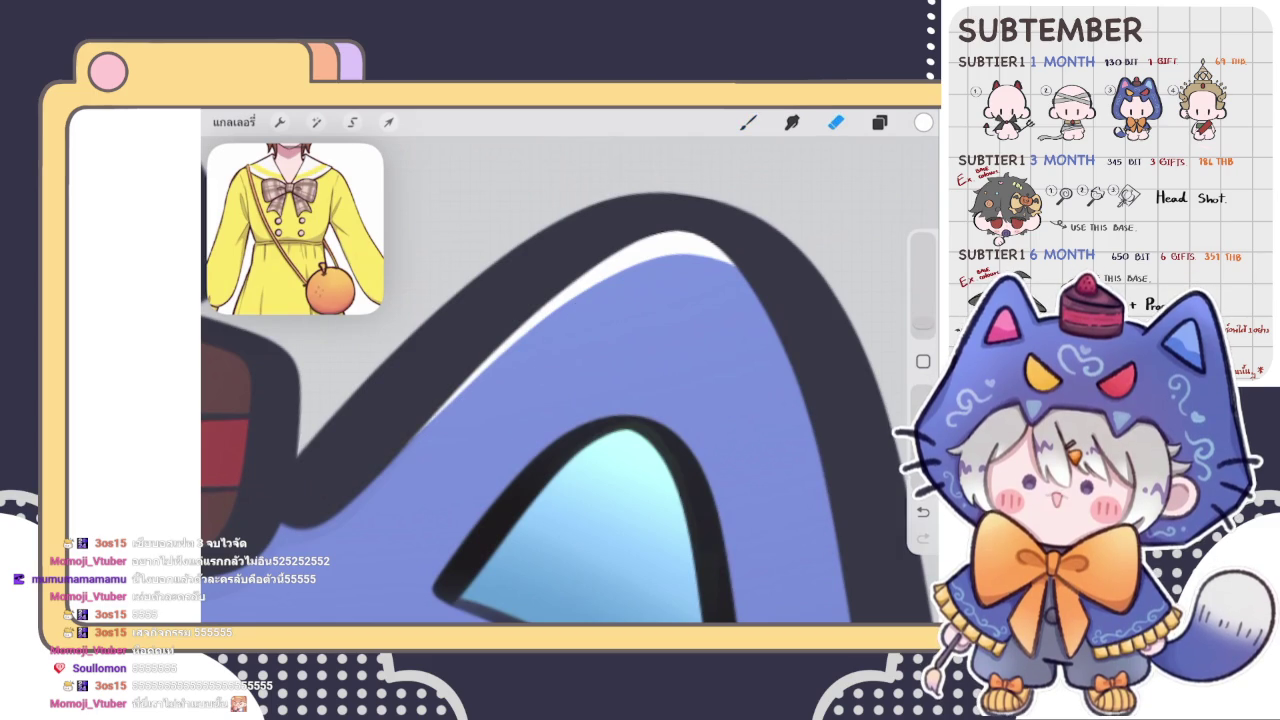
- Extend the white rim highlight further along the right ear's outer edge
drag(560, 400, 690, 248)
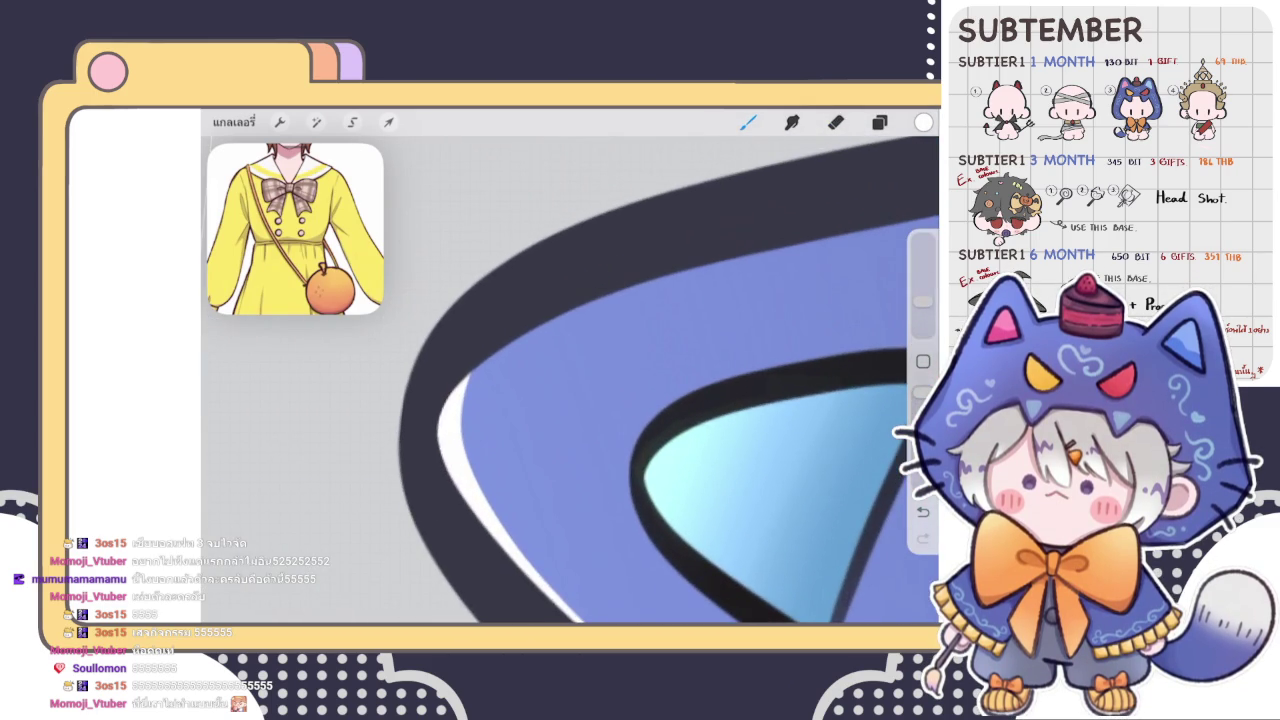
drag(700, 450, 730, 455)
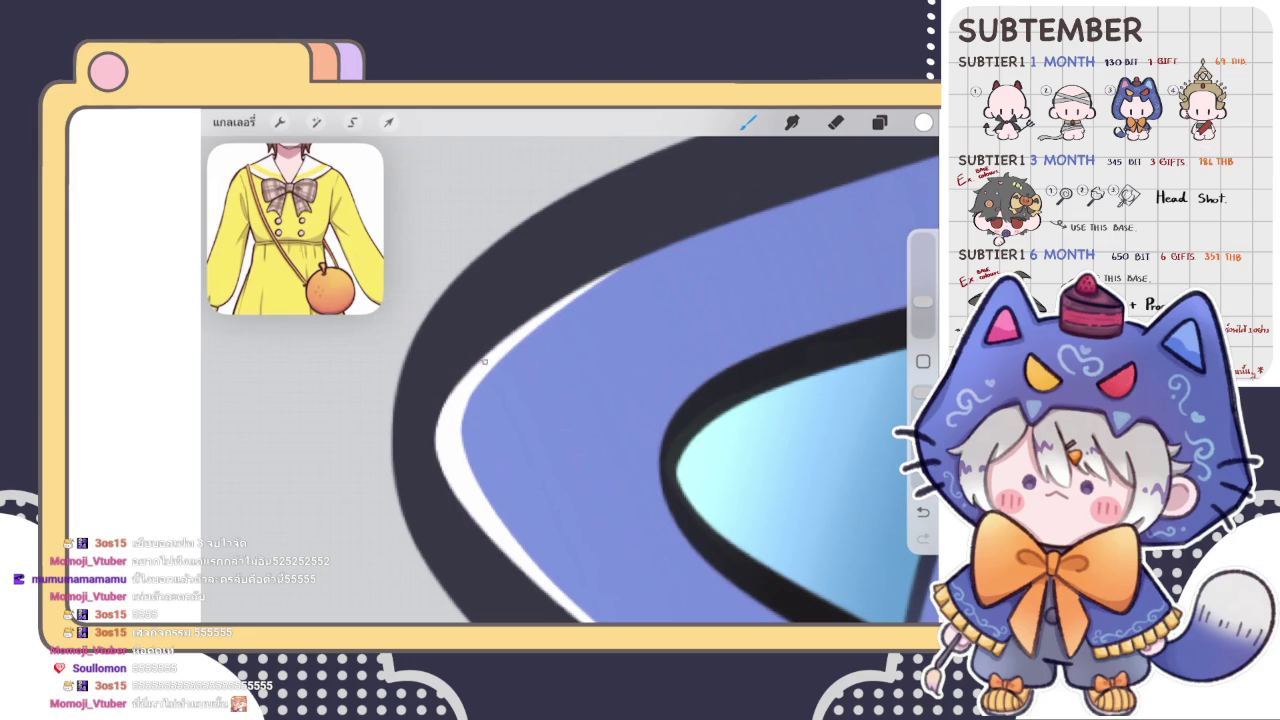
drag(449, 421, 768, 203)
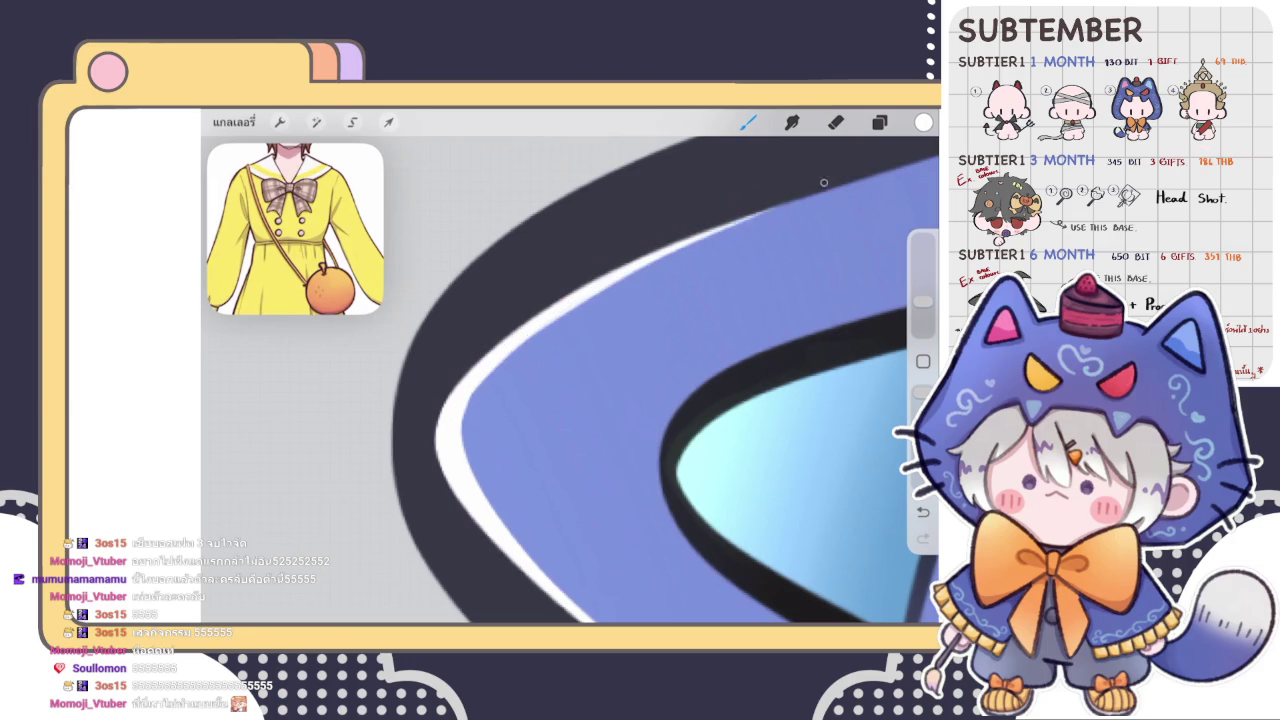
drag(650, 400, 700, 420)
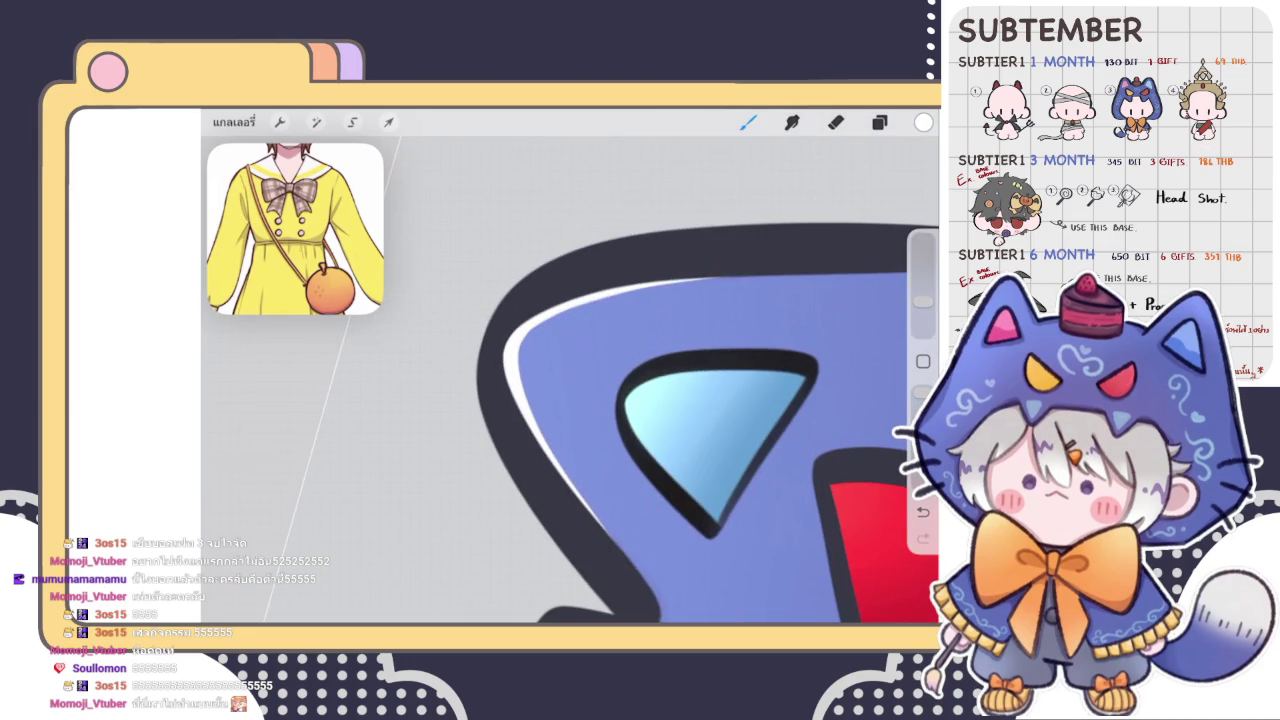
drag(700, 440, 770, 470)
click(836, 122)
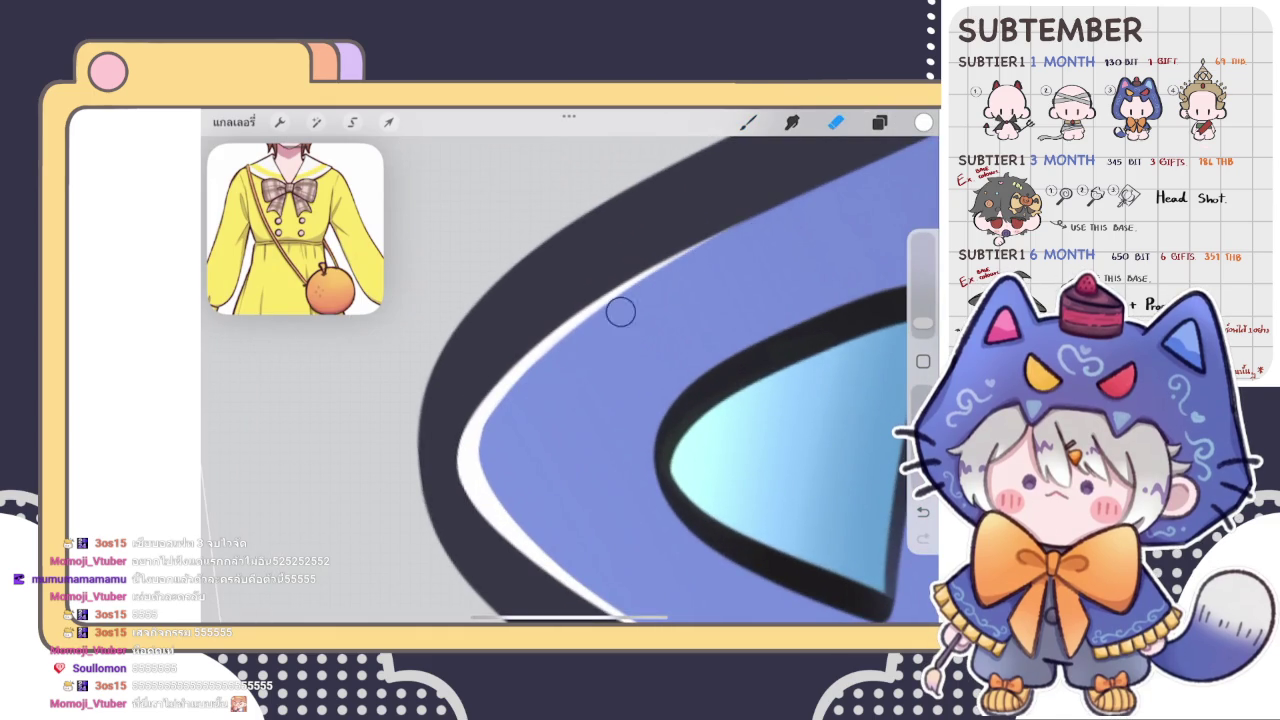
scroll(570, 380, up, 2)
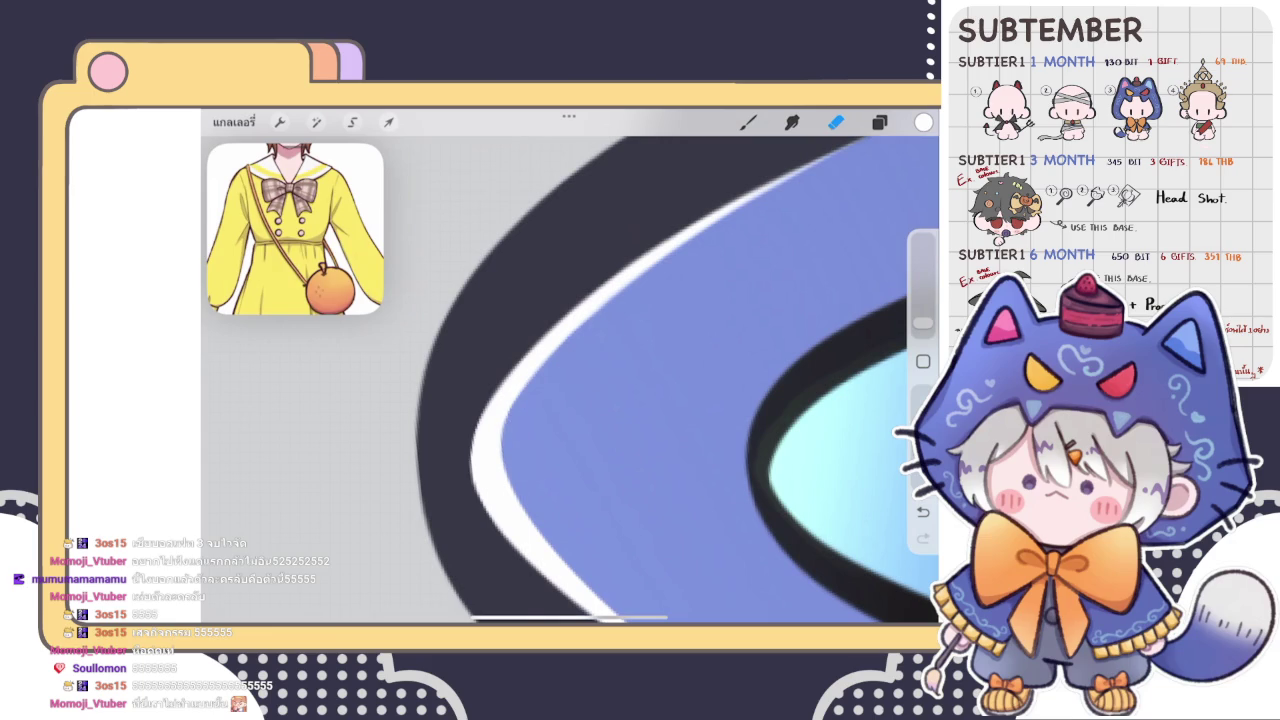
scroll(651, 294, down, 2)
scroll(570, 380, down, 2)
scroll(570, 380, down, 2)
scroll(570, 380, down, 2)
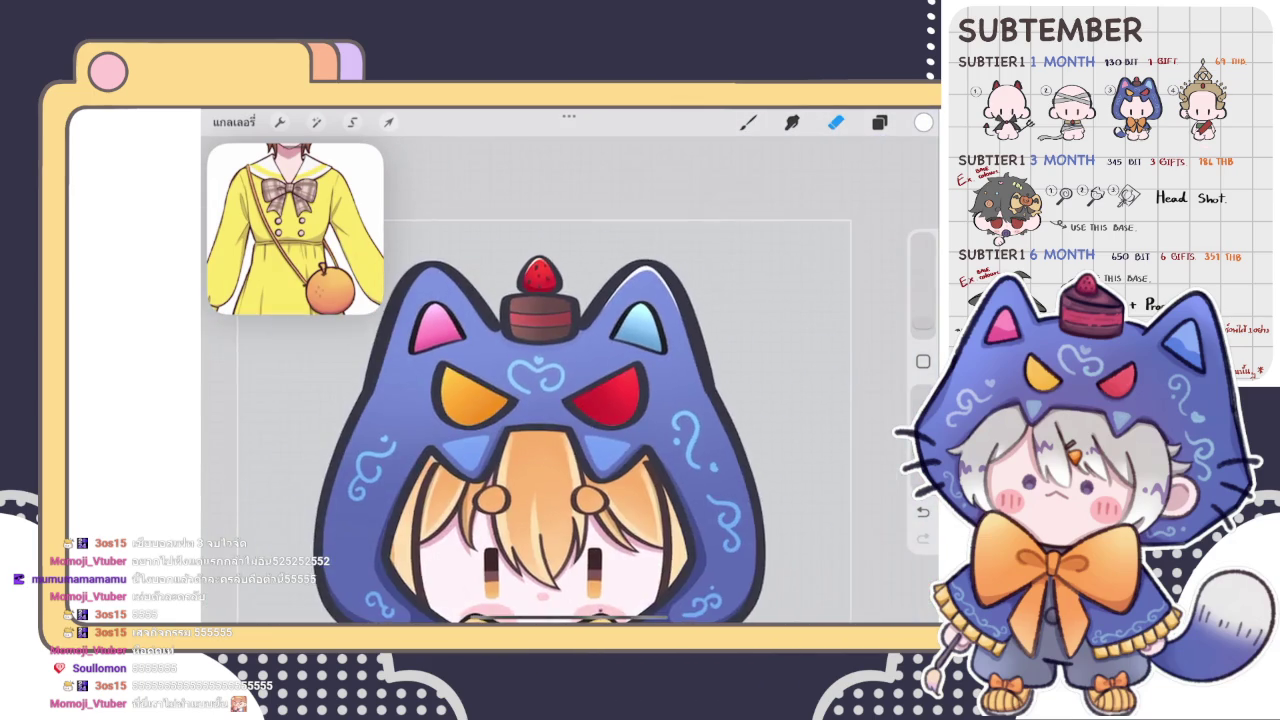
scroll(590, 420, down, 1)
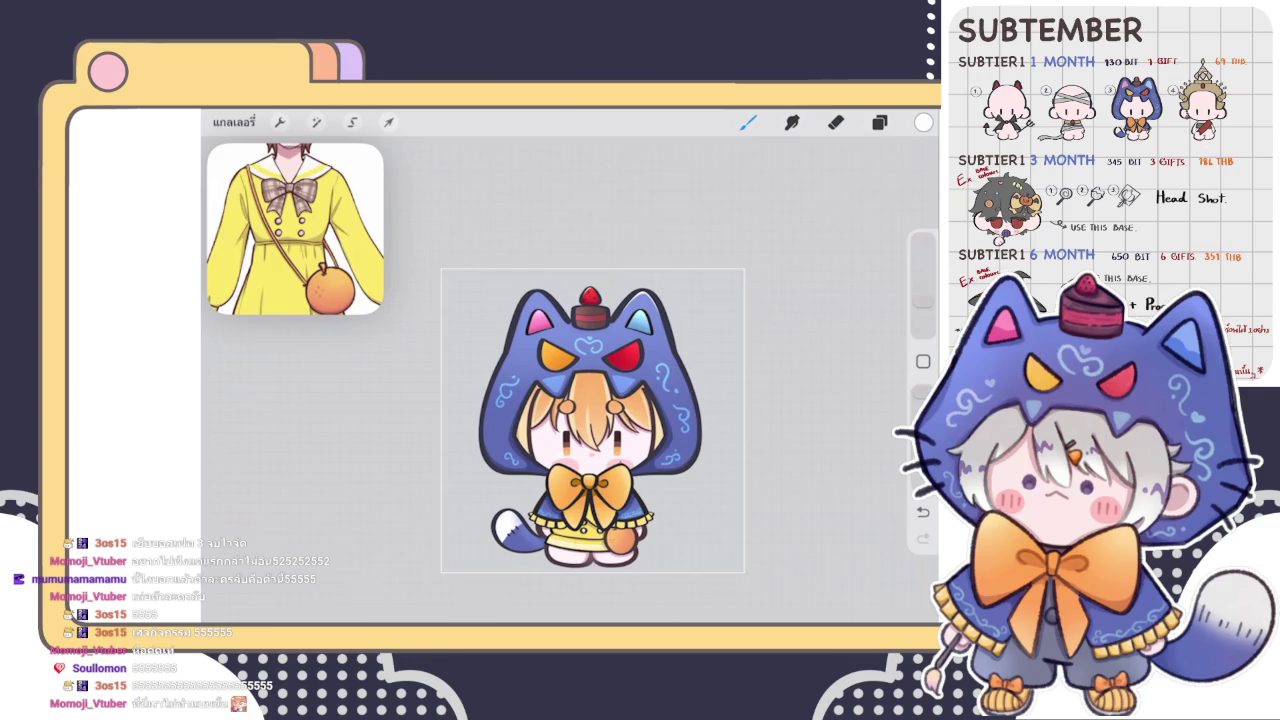
- Erase stray white on the right ear's rim, leaving an even thin line
scroll(600, 380, up, 2)
scroll(600, 380, up, 2)
scroll(600, 380, up, 2)
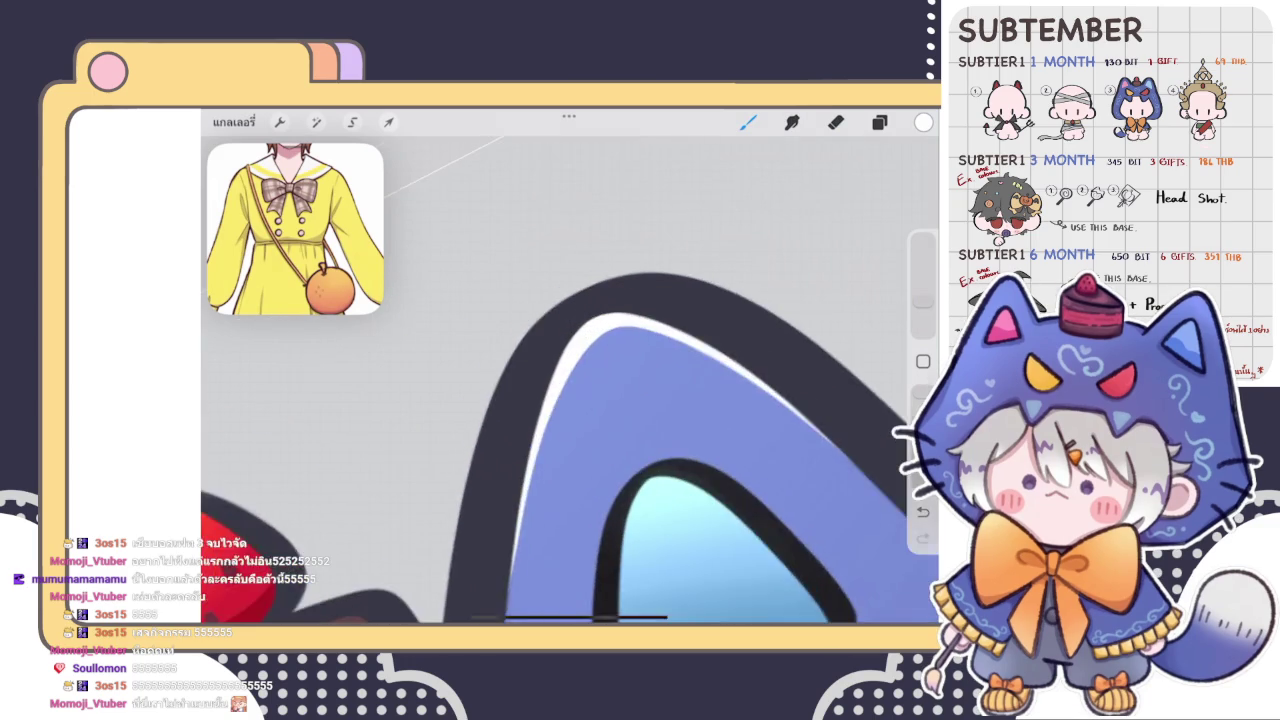
scroll(600, 380, up, 1)
click(835, 122)
scroll(600, 380, down, 1)
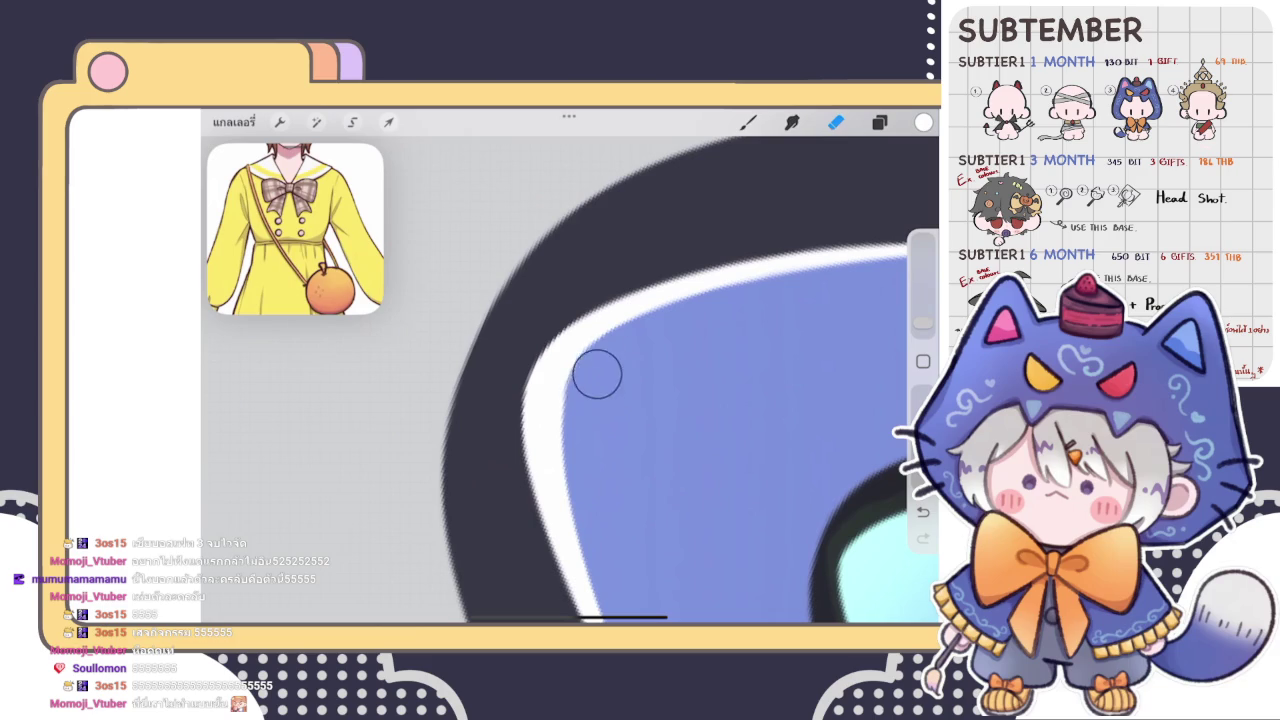
mouse_move(585, 397)
mouse_down()
mouse_move(599, 528)
mouse_move(586, 400)
mouse_move(583, 420)
mouse_move(592, 385)
mouse_up()
scroll(590, 385, down, 2)
scroll(590, 385, down, 3)
scroll(590, 385, down, 2)
scroll(550, 450, up, 3)
mouse_move(576, 371)
mouse_down()
mouse_move(551, 411)
mouse_move(600, 329)
mouse_move(624, 318)
mouse_move(575, 385)
mouse_move(622, 338)
mouse_up()
scroll(640, 400, up, 2)
scroll(570, 400, down, 5)
- Paint a white highlight along the left ear's outline
click(748, 122)
scroll(360, 350, up, 5)
mouse_move(430, 400)
mouse_down()
mouse_move(539, 246)
mouse_move(584, 258)
mouse_up()
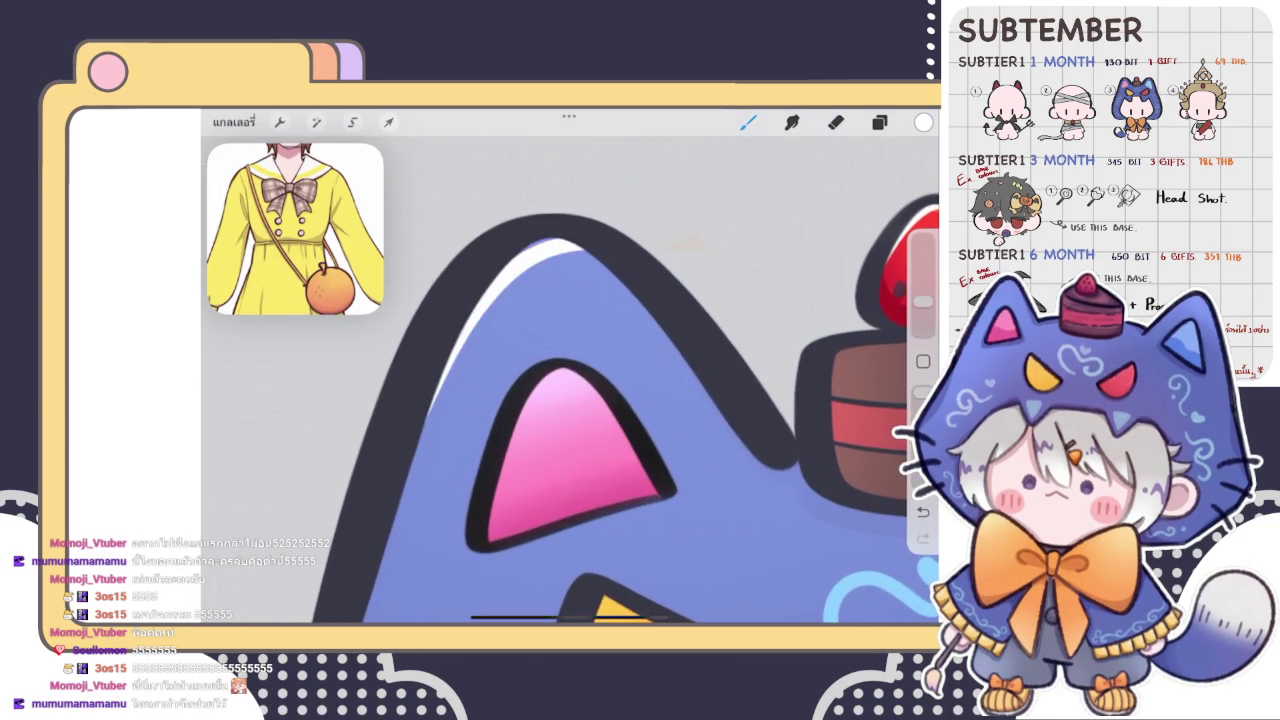
- Redraw the white highlight stroke along the left ear's outline
key(ctrl+z)
key(ctrl+shift+z)
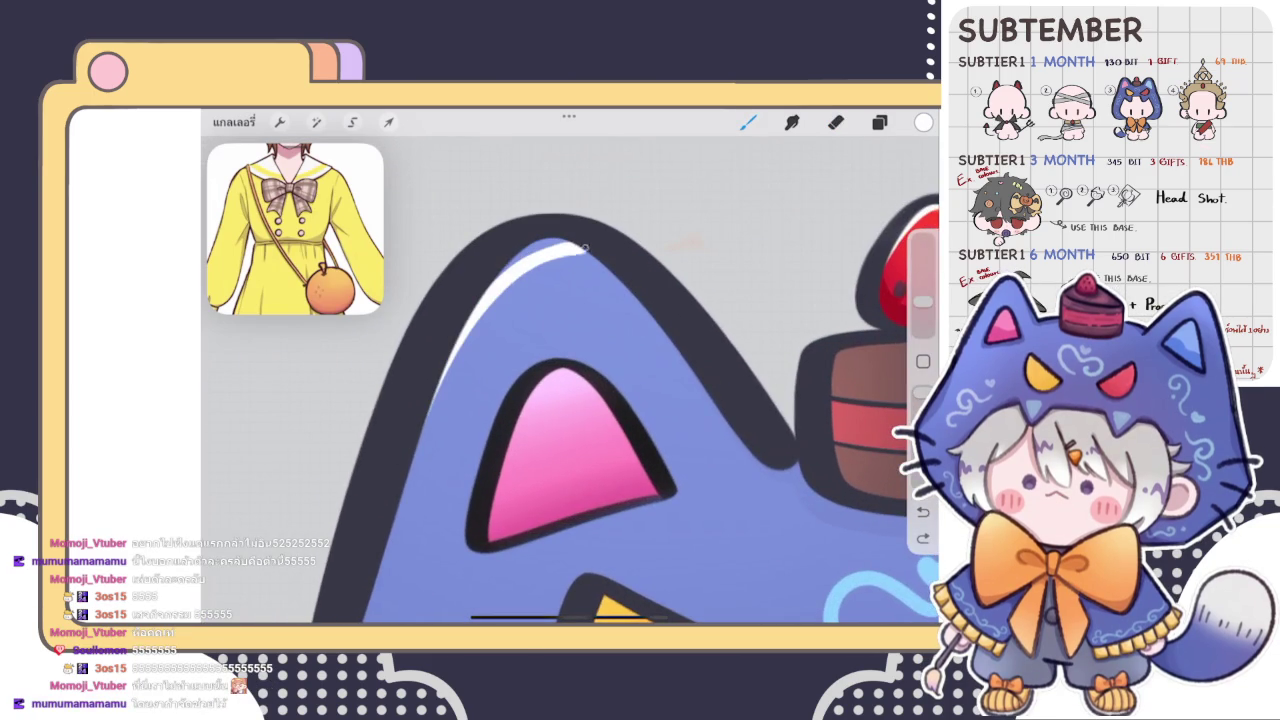
key(ctrl+z)
drag(422, 428, 598, 258)
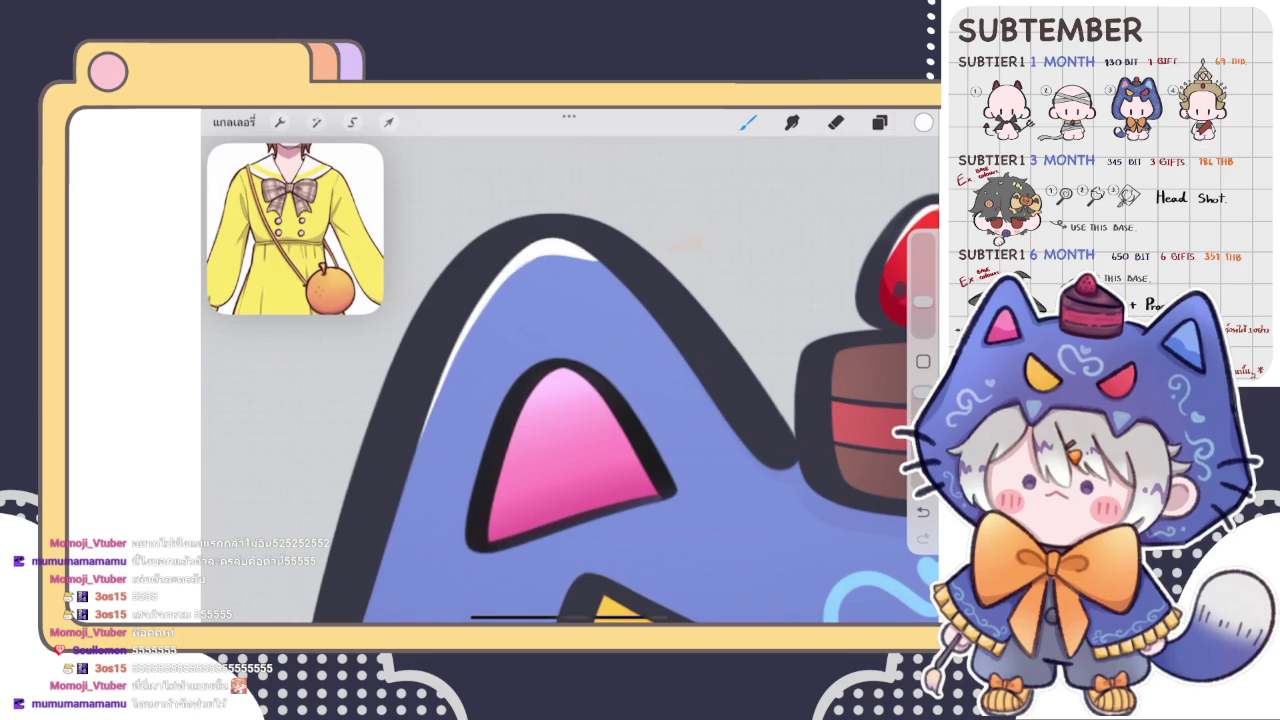
- Paint and extend a brighter white highlight just inside the left ear's dark outline
drag(570, 450, 690, 450)
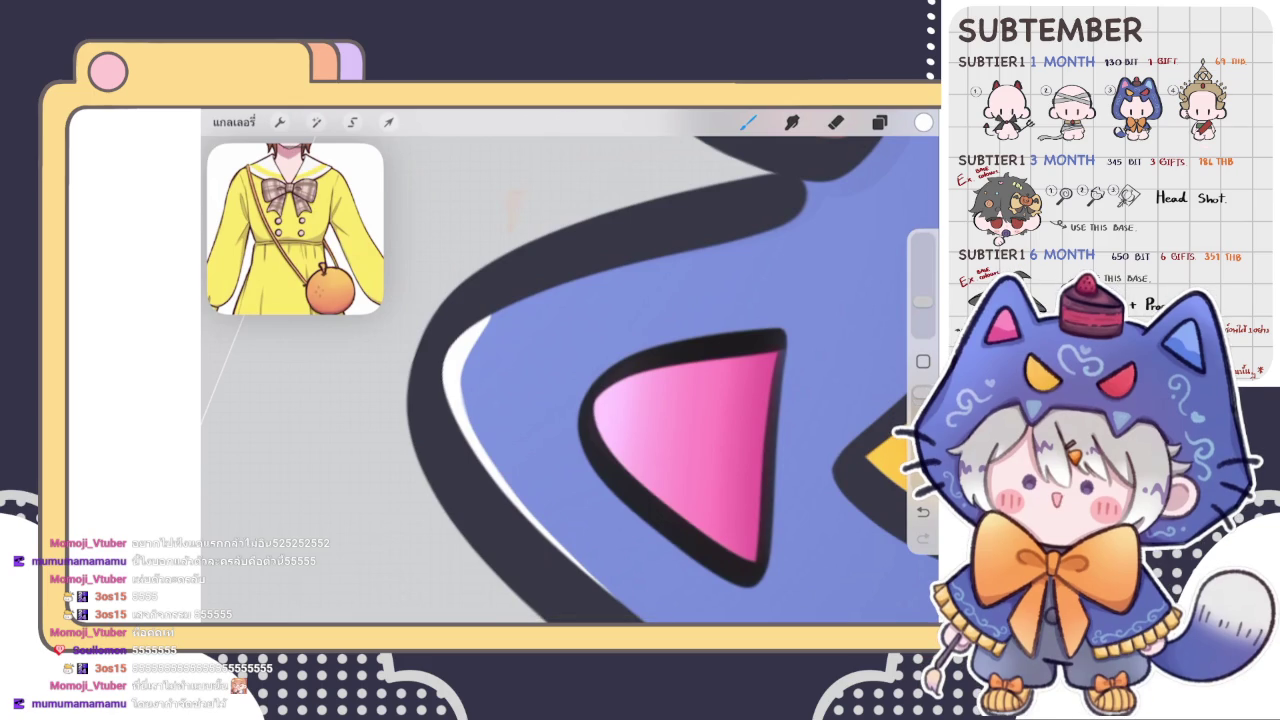
drag(690, 450, 740, 465)
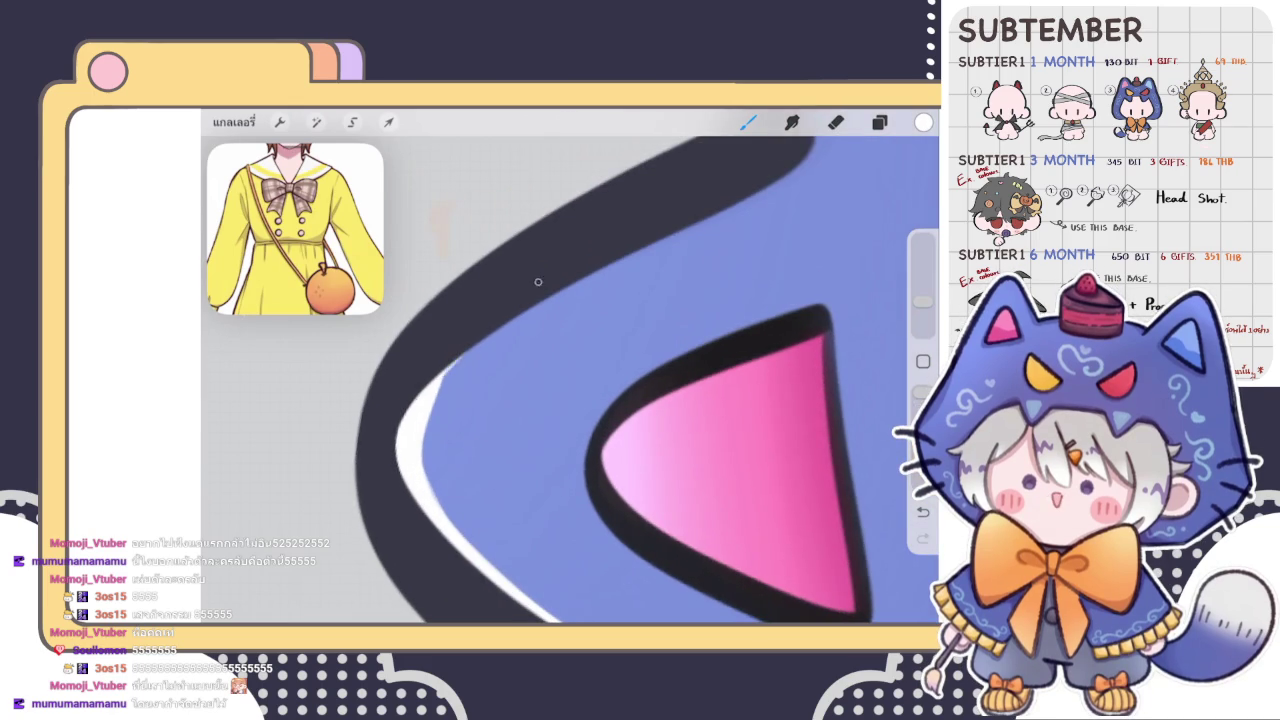
drag(438, 392, 615, 266)
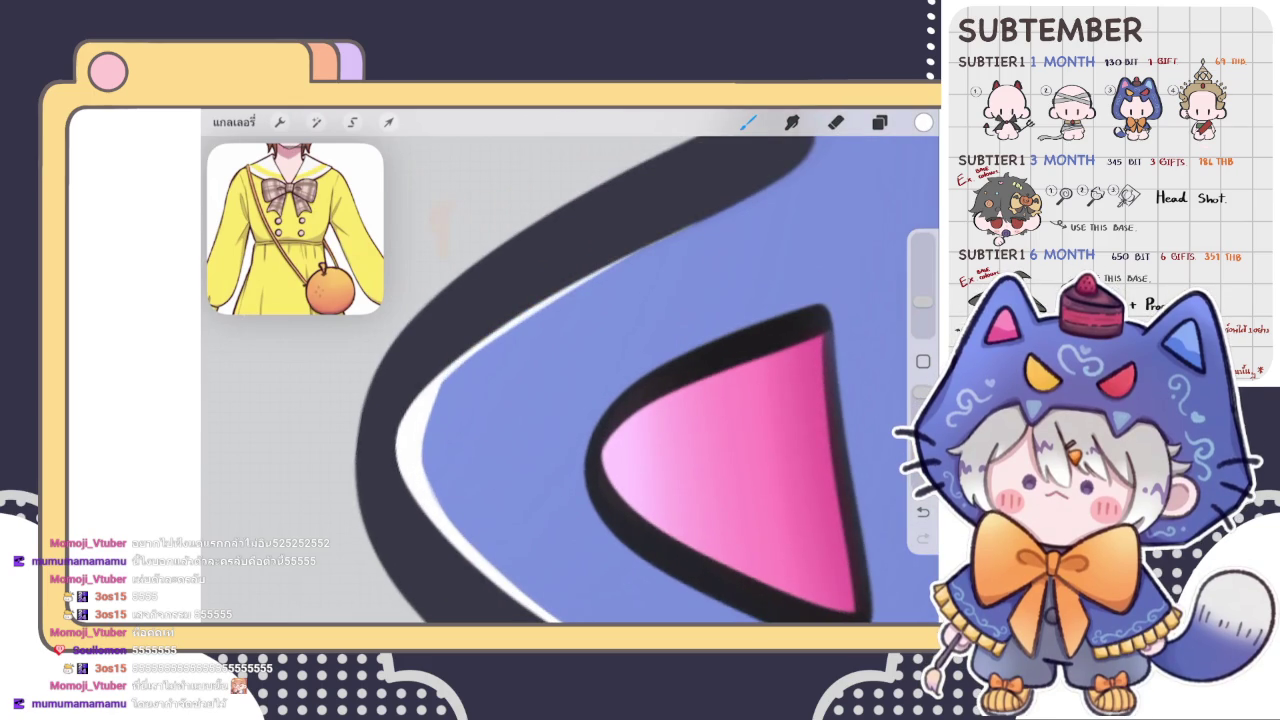
drag(642, 248, 428, 387)
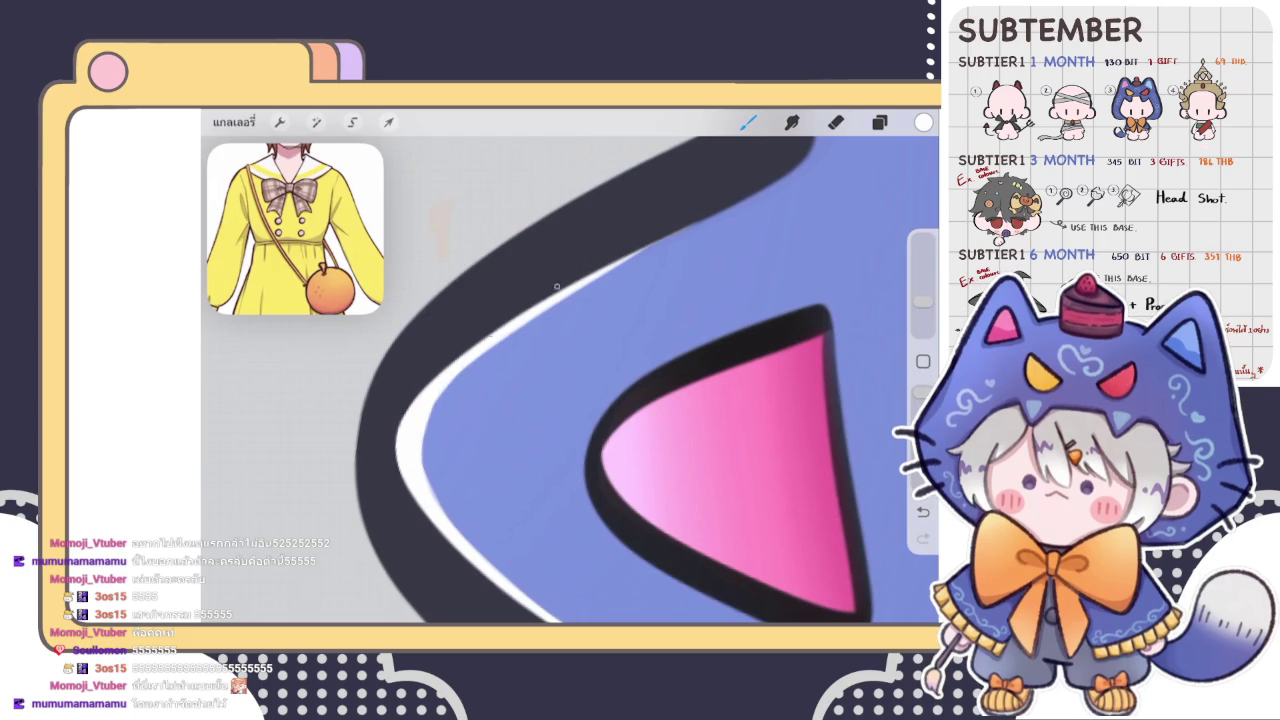
scroll(570, 380, up, 2)
key(e)
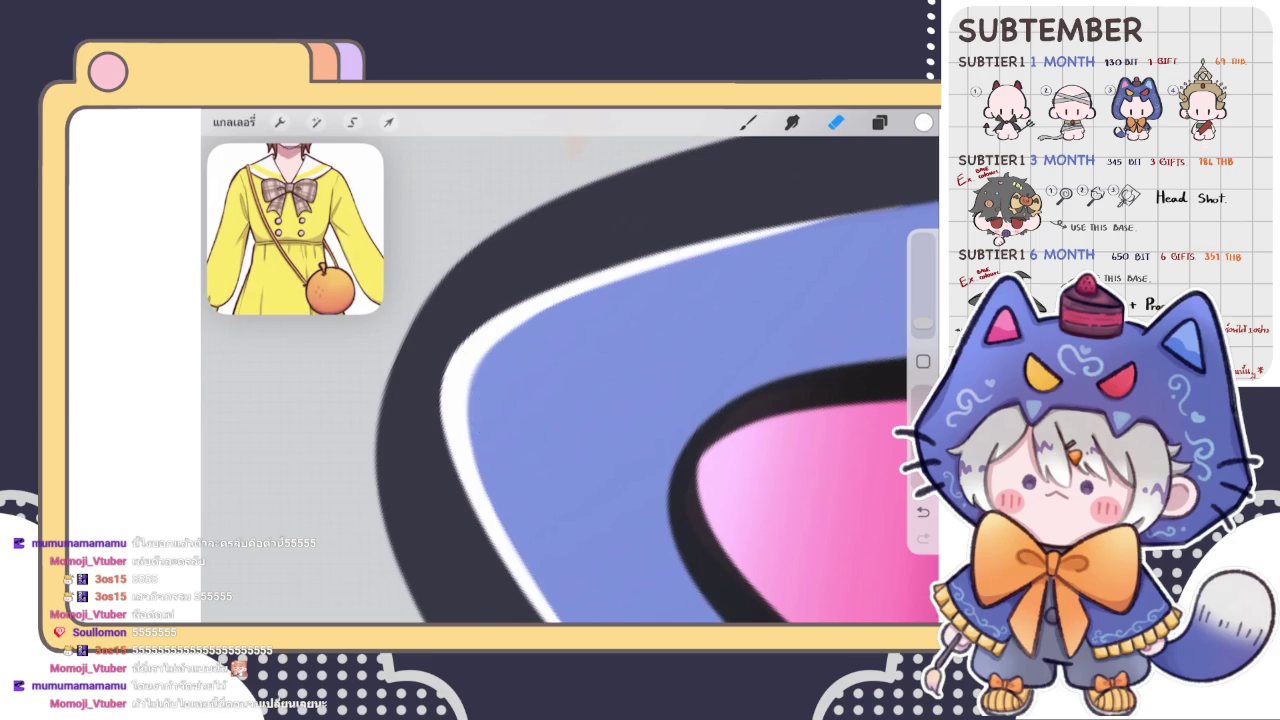
scroll(570, 380, down, 3)
scroll(570, 380, down, 3)
scroll(570, 380, down, 3)
scroll(570, 380, down, 2)
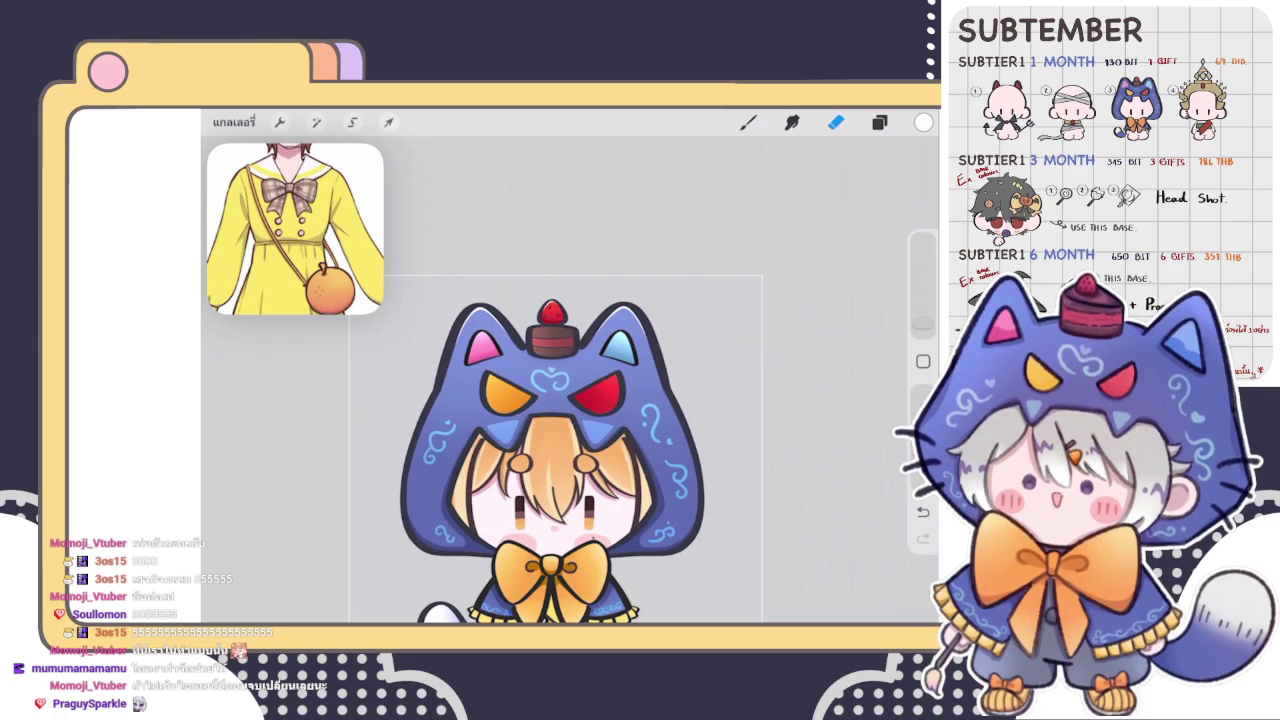
- Paint a thin white highlight along the orange eye's upper-left inner edge
scroll(560, 440, up, 3)
click(748, 122)
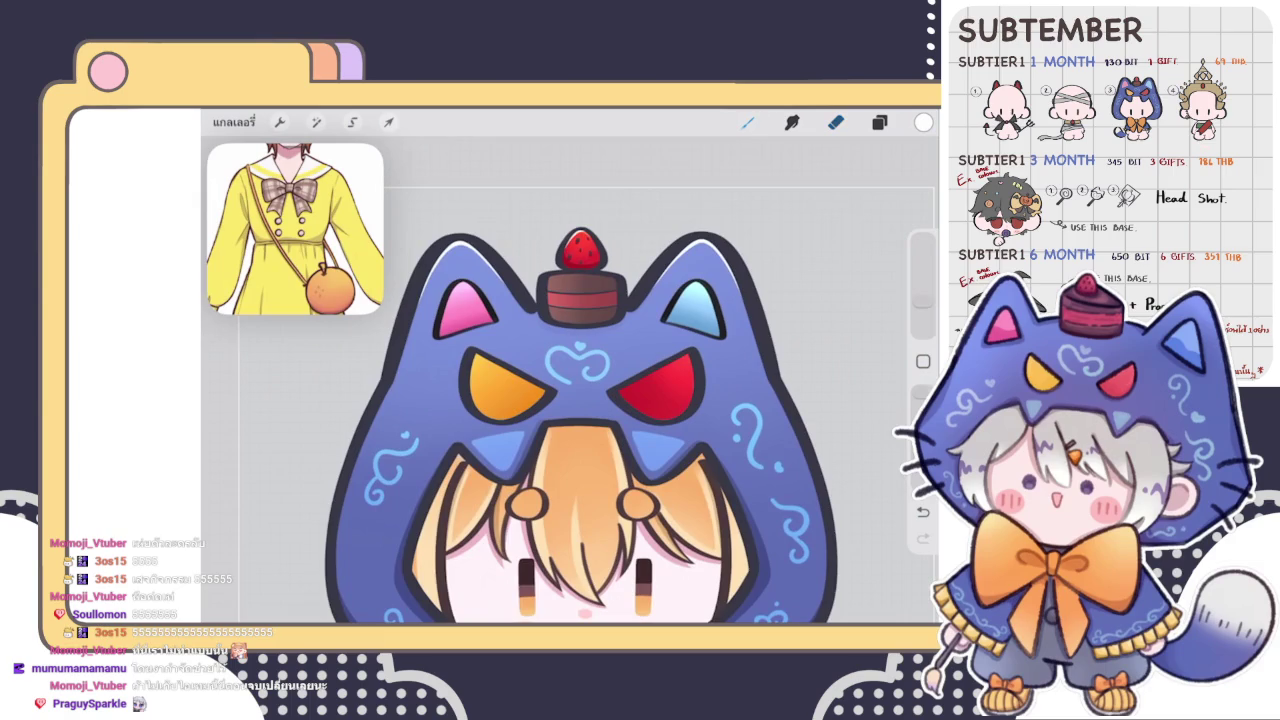
scroll(560, 440, up, 3)
scroll(440, 250, up, 3)
scroll(440, 250, up, 3)
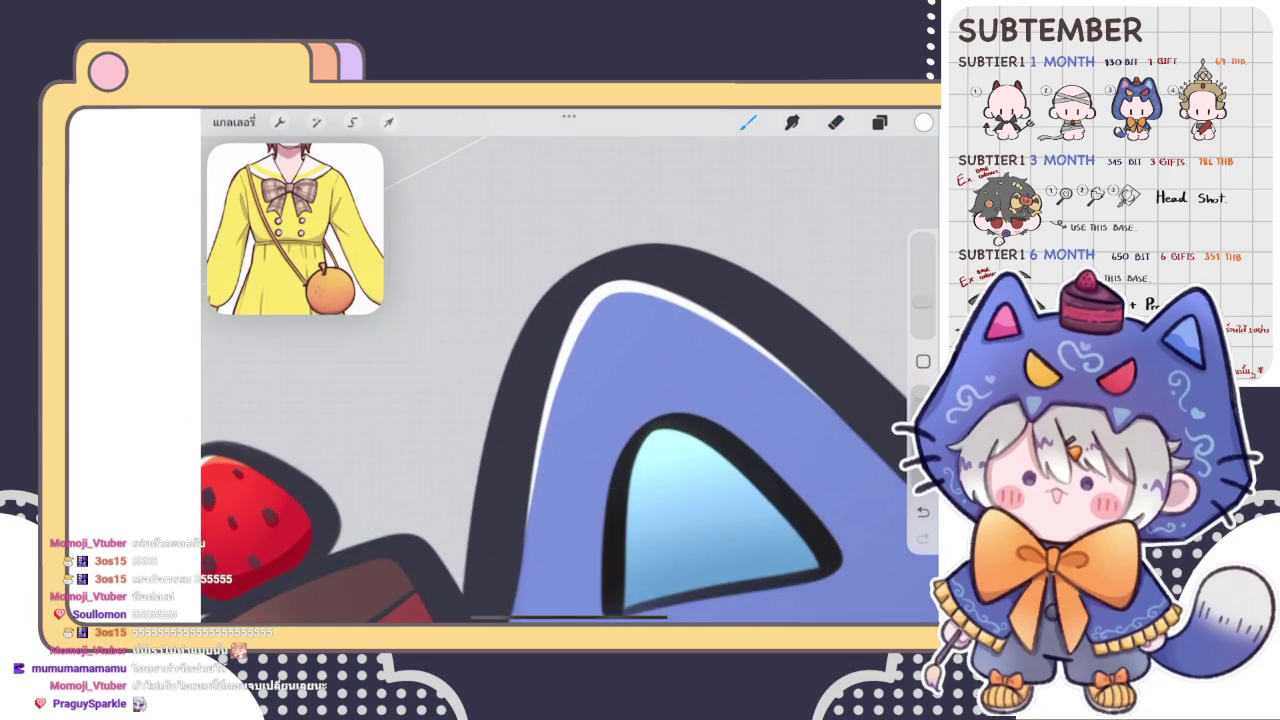
scroll(560, 440, down, 3)
scroll(560, 440, down, 3)
scroll(560, 440, down, 2)
scroll(520, 440, up, 3)
scroll(520, 440, up, 2)
click(879, 122)
click(879, 122)
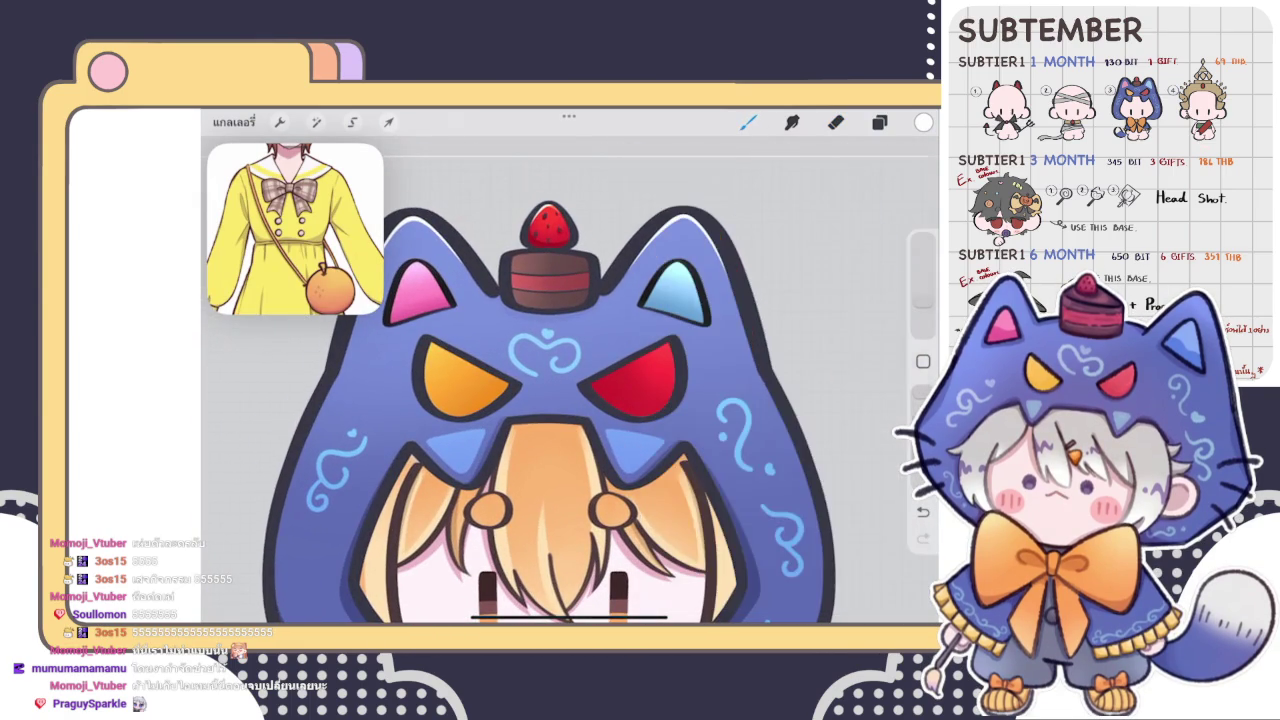
scroll(560, 400, up, 3)
scroll(560, 400, up, 2)
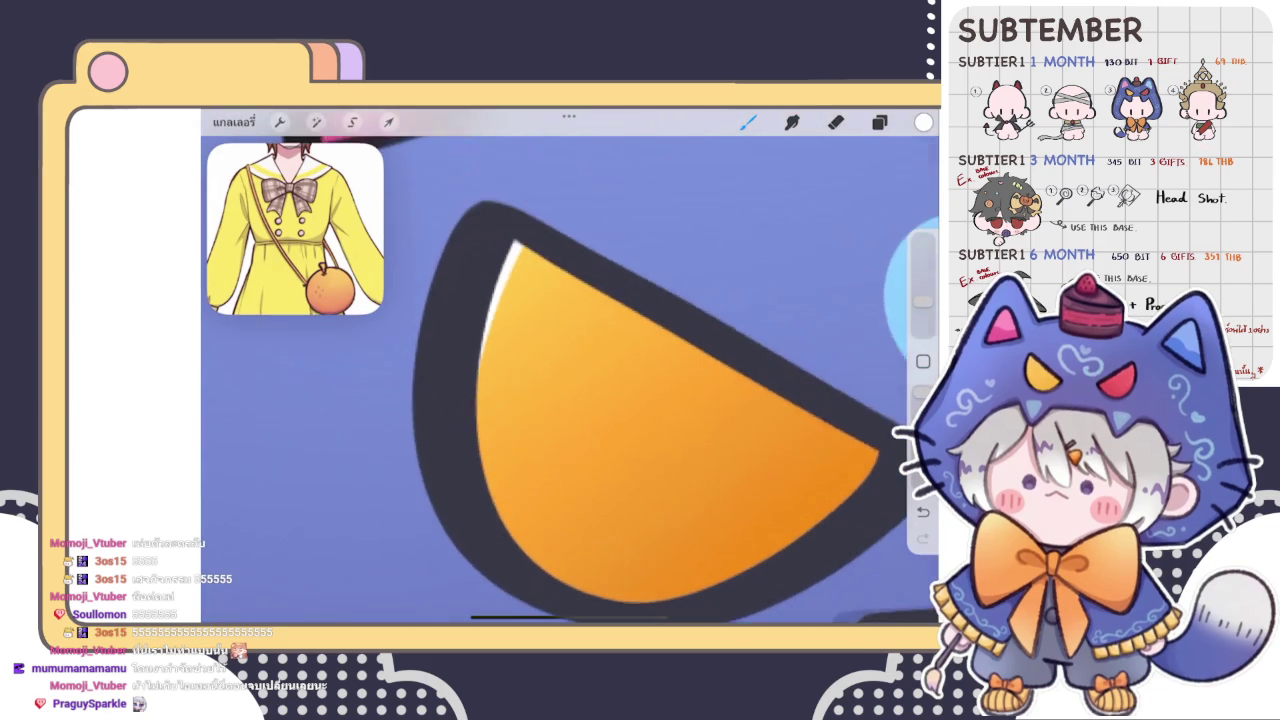
scroll(600, 400, up, 2)
drag(510, 248, 476, 438)
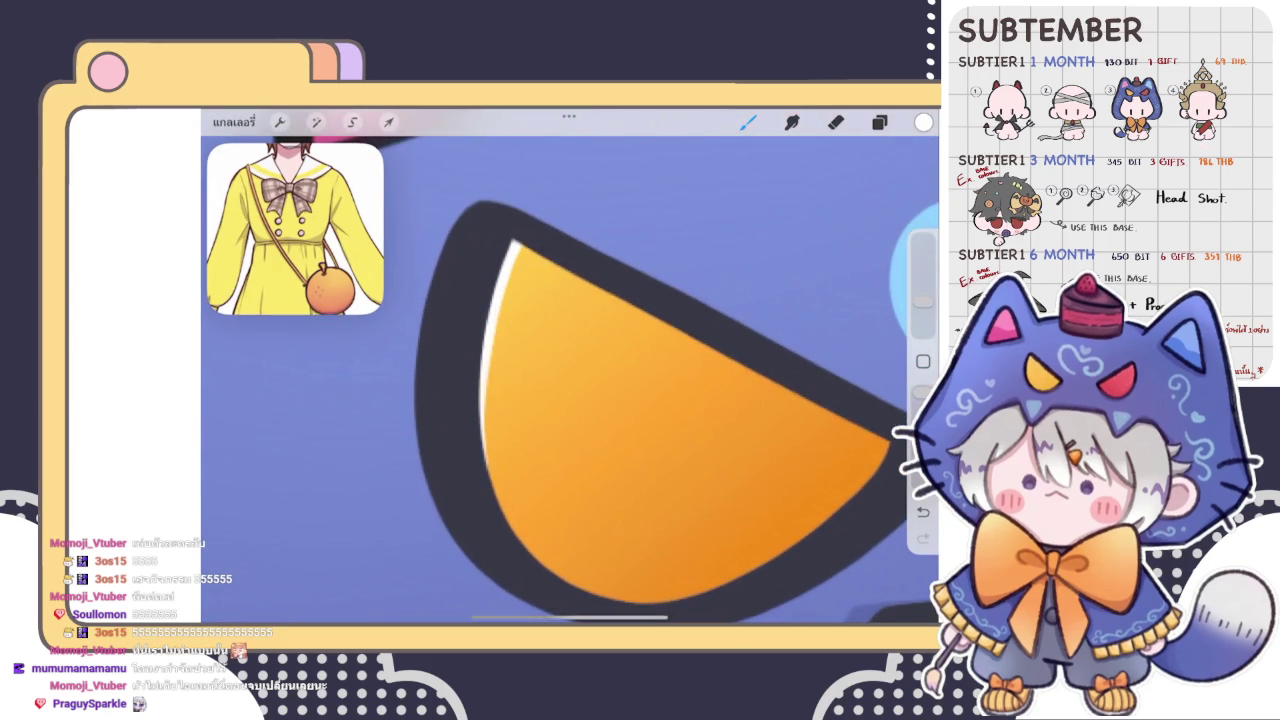
click(836, 122)
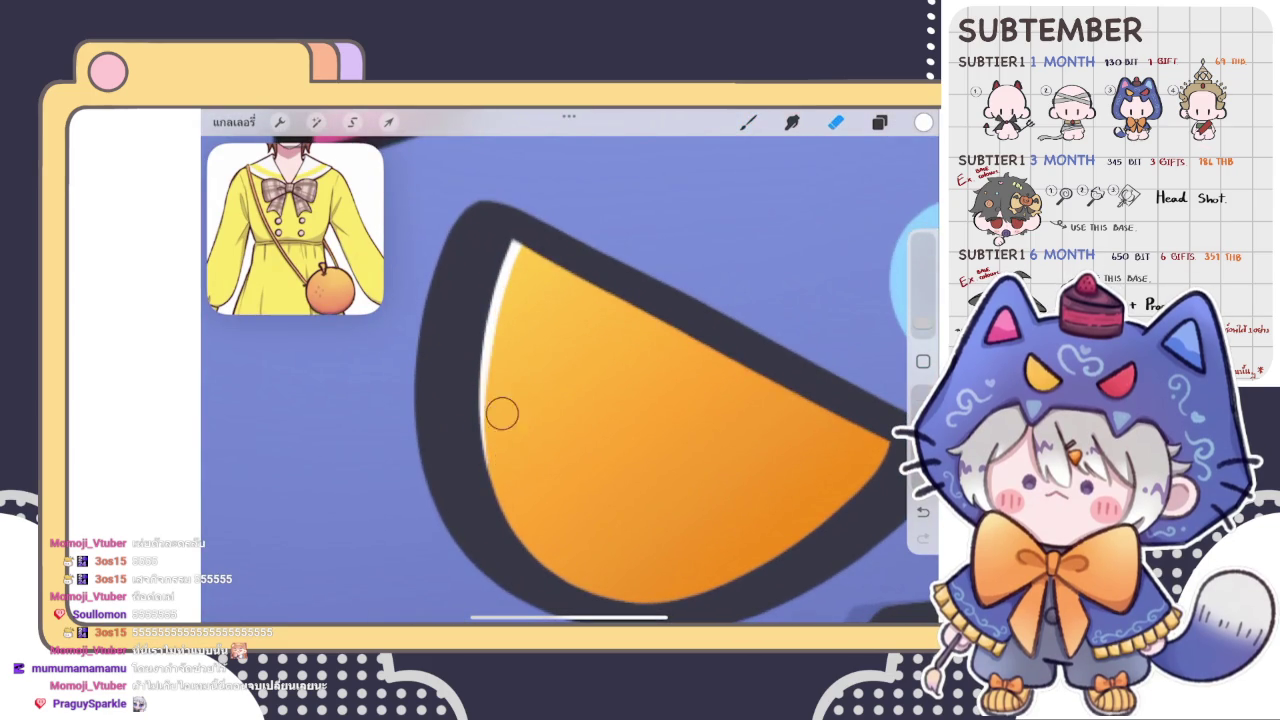
- Try erasing part of the orange eye highlight, then undo it
drag(500, 400, 520, 290)
key(ctrl+z)
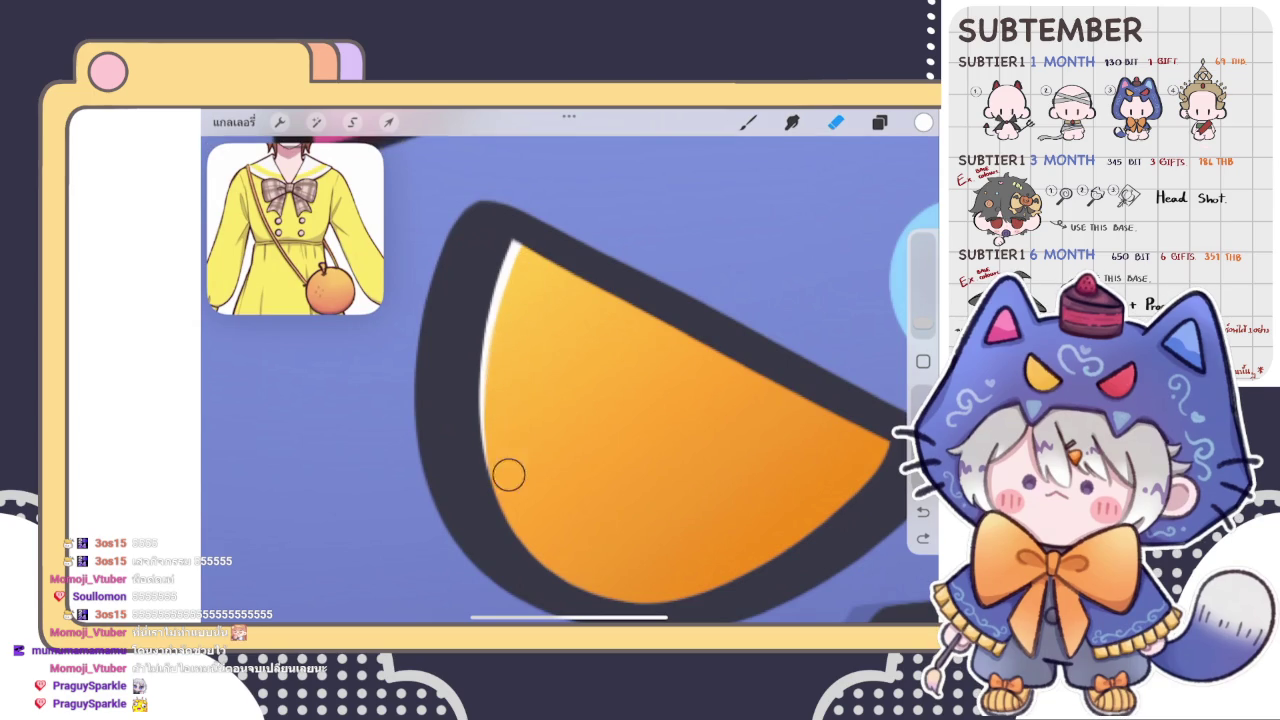
scroll(570, 400, down, 3)
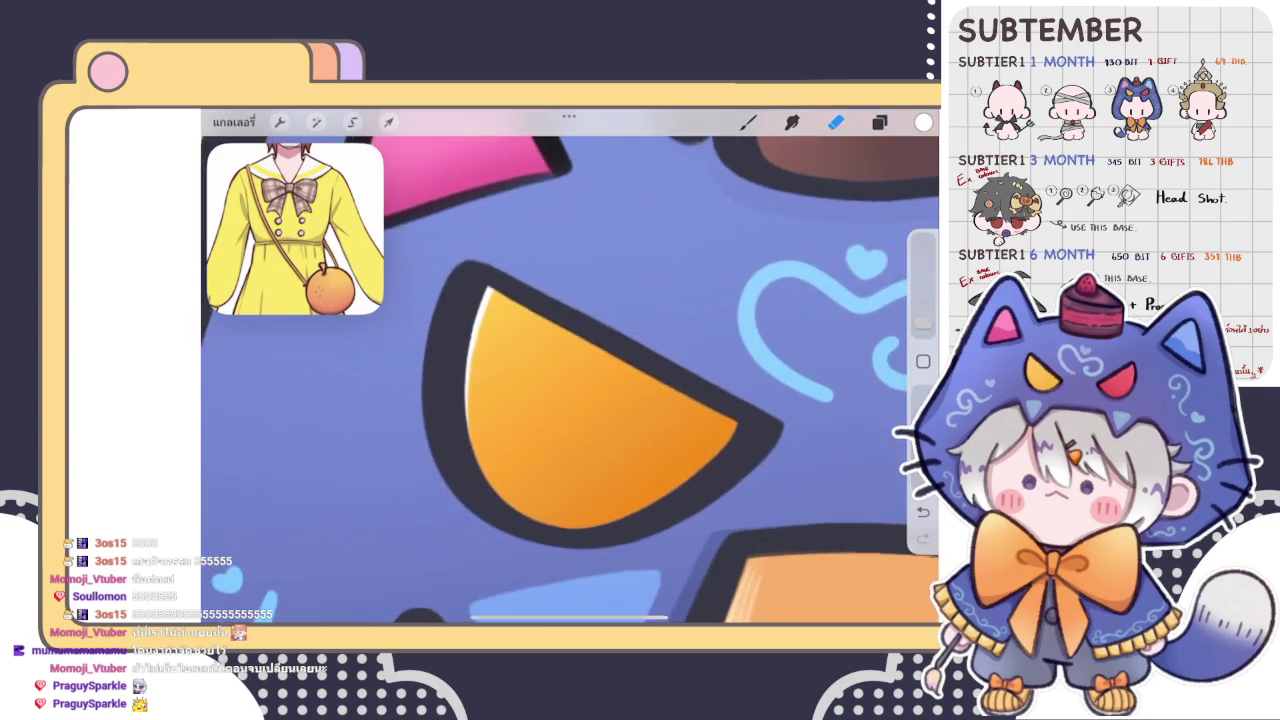
scroll(570, 380, down, 3)
- Paint a thin white highlight along the red eye's upper-left edge, retouching after an undo
key(b)
scroll(570, 380, up, 3)
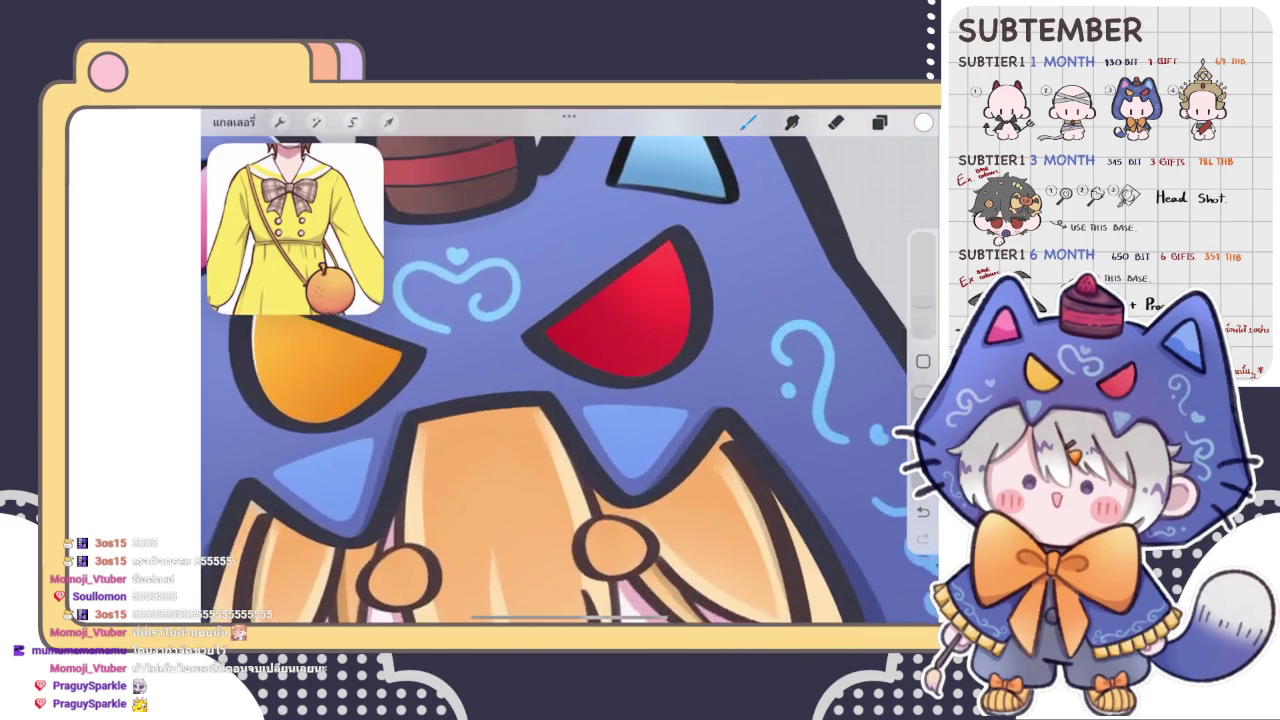
scroll(630, 380, up, 5)
mouse_move(482, 430)
mouse_down()
mouse_move(526, 374)
mouse_move(630, 303)
mouse_up()
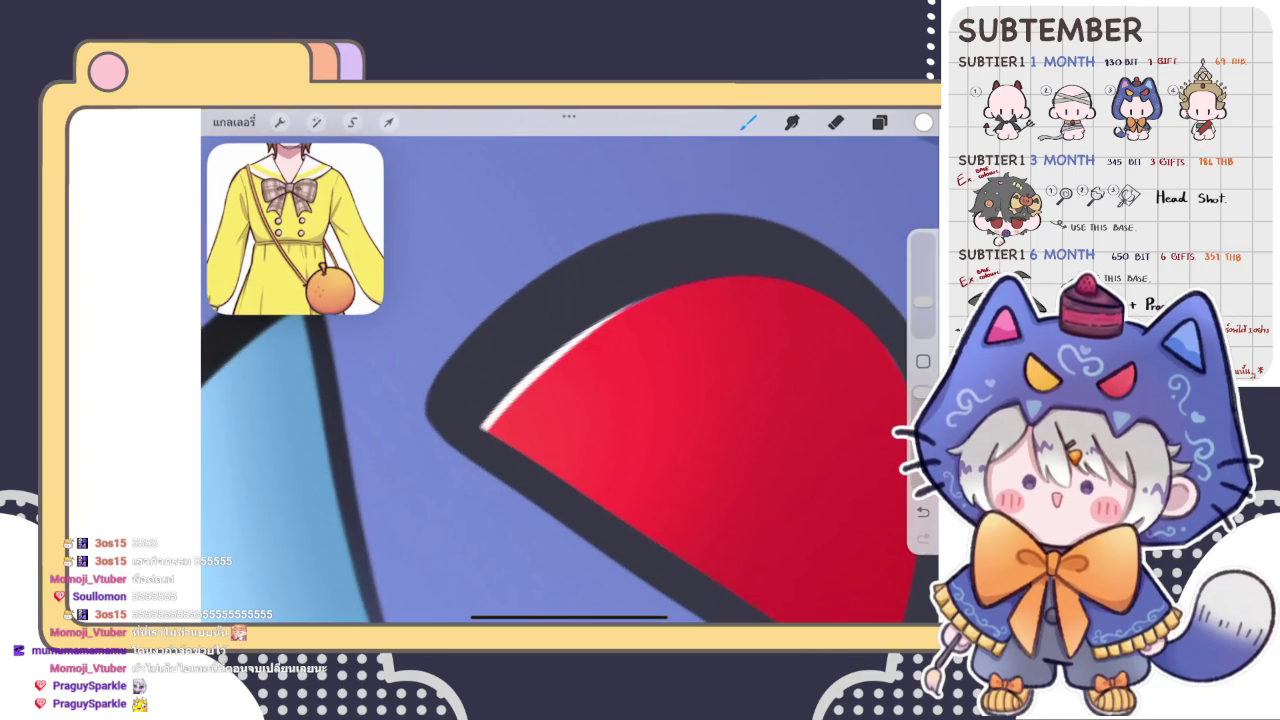
drag(488, 432, 568, 352)
key(ctrl+z)
drag(462, 412, 458, 418)
scroll(570, 380, down, 3)
scroll(570, 380, down, 3)
scroll(570, 380, down, 3)
scroll(570, 380, down, 2)
scroll(577, 414, up, 3)
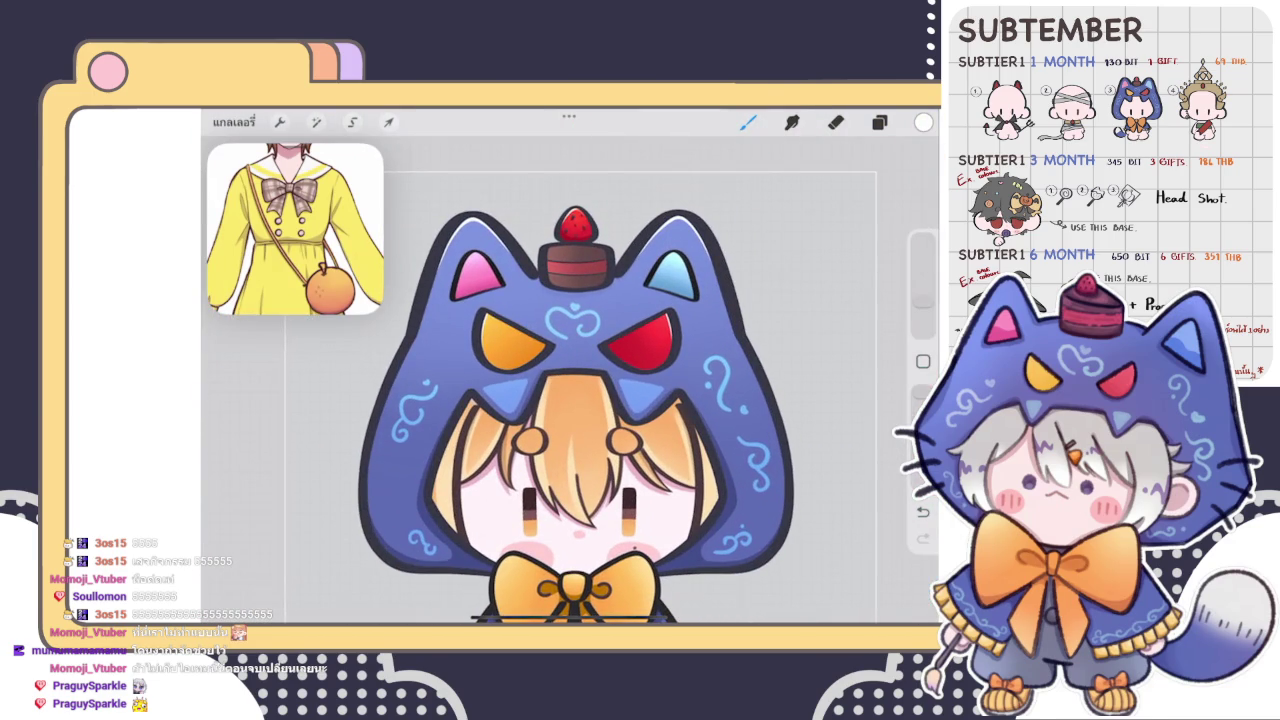
- Paint a thin white highlight along the hood's dark inner rim just above the orange hair
scroll(500, 430, up, 3)
scroll(570, 380, up, 2)
scroll(570, 380, up, 2)
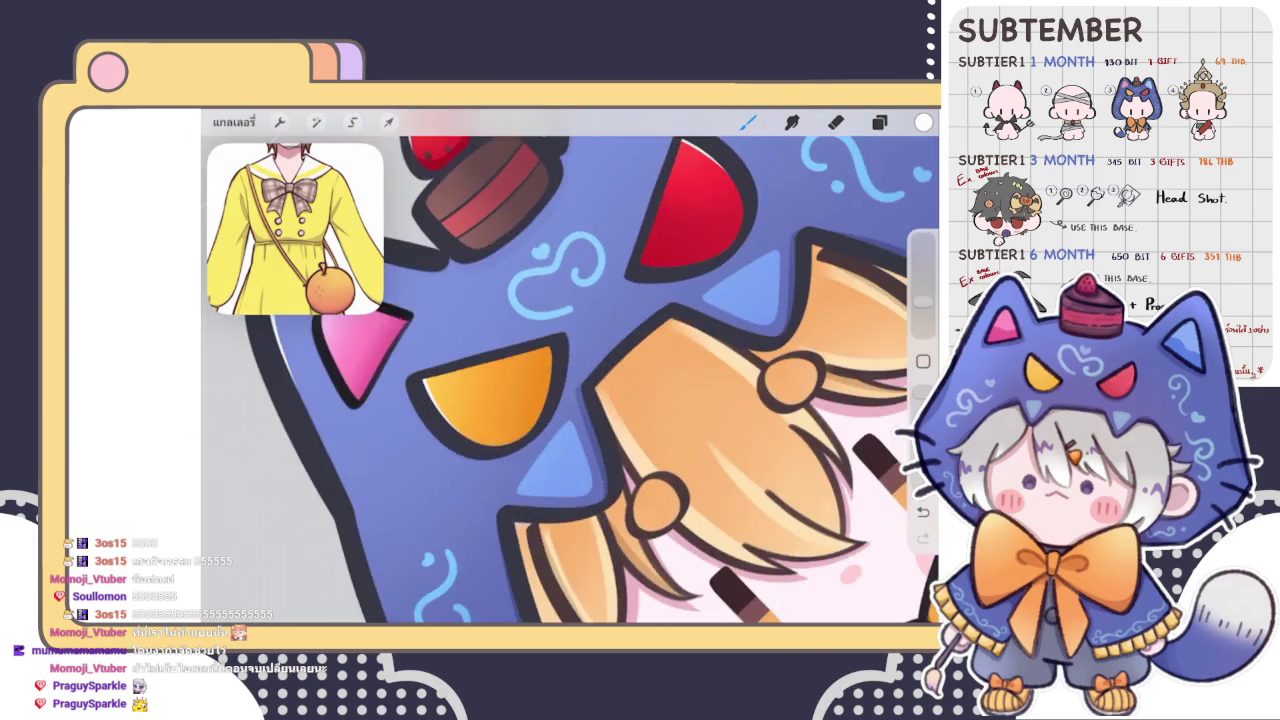
scroll(570, 380, up, 2)
scroll(570, 380, up, 2)
drag(657, 334, 577, 440)
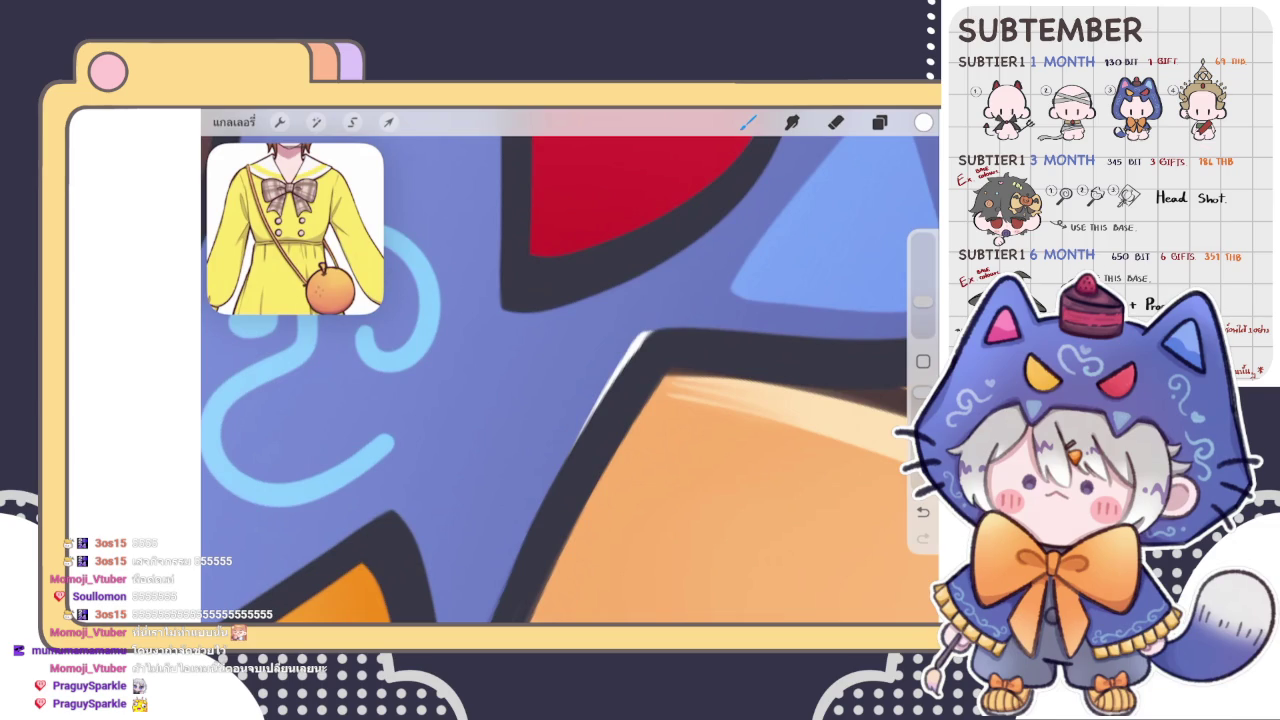
scroll(567, 366, down, 2)
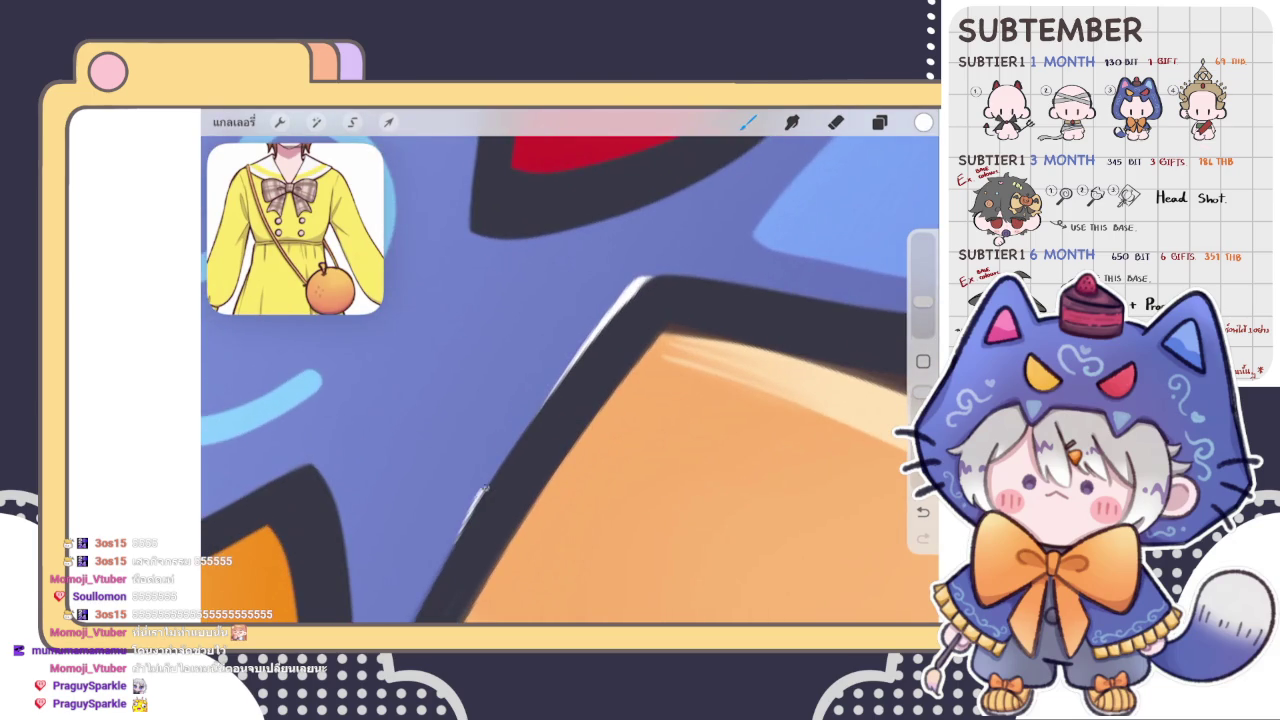
drag(555, 395, 458, 545)
mouse_move(480, 498)
mouse_down()
mouse_move(634, 284)
mouse_move(514, 451)
mouse_up()
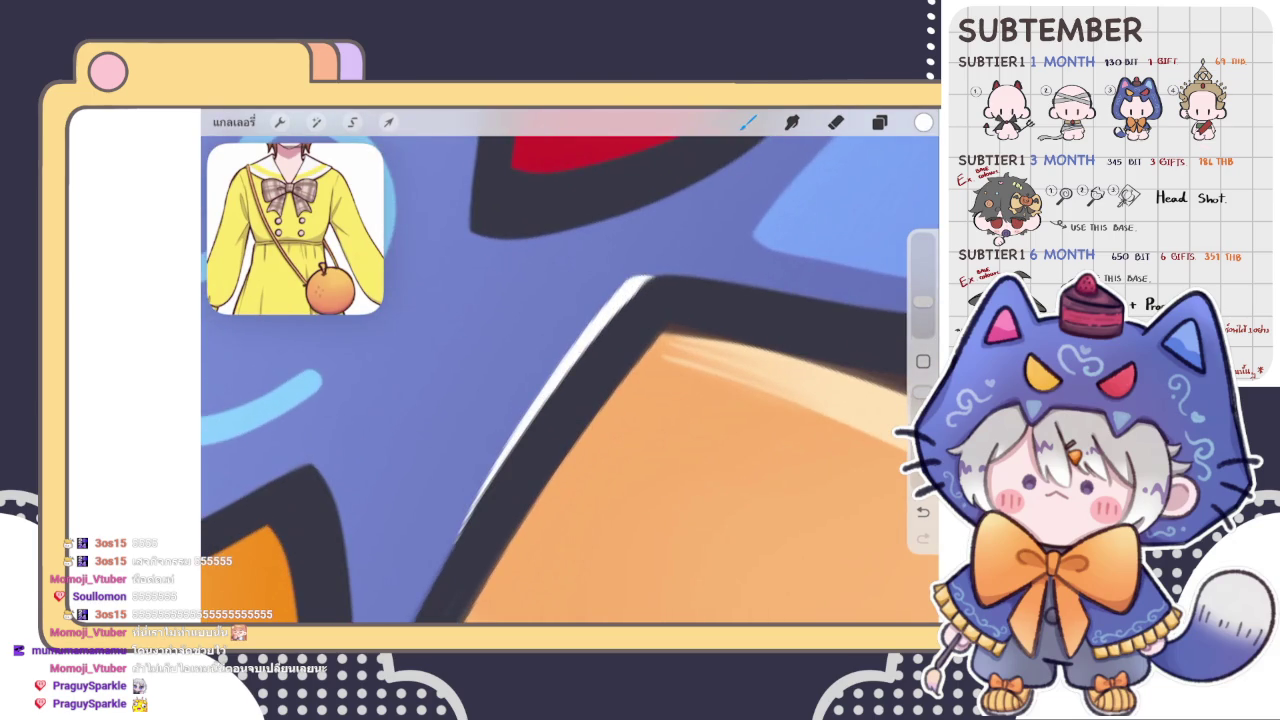
scroll(570, 366, down, 3)
scroll(570, 366, down, 3)
scroll(570, 366, down, 3)
scroll(570, 366, down, 1)
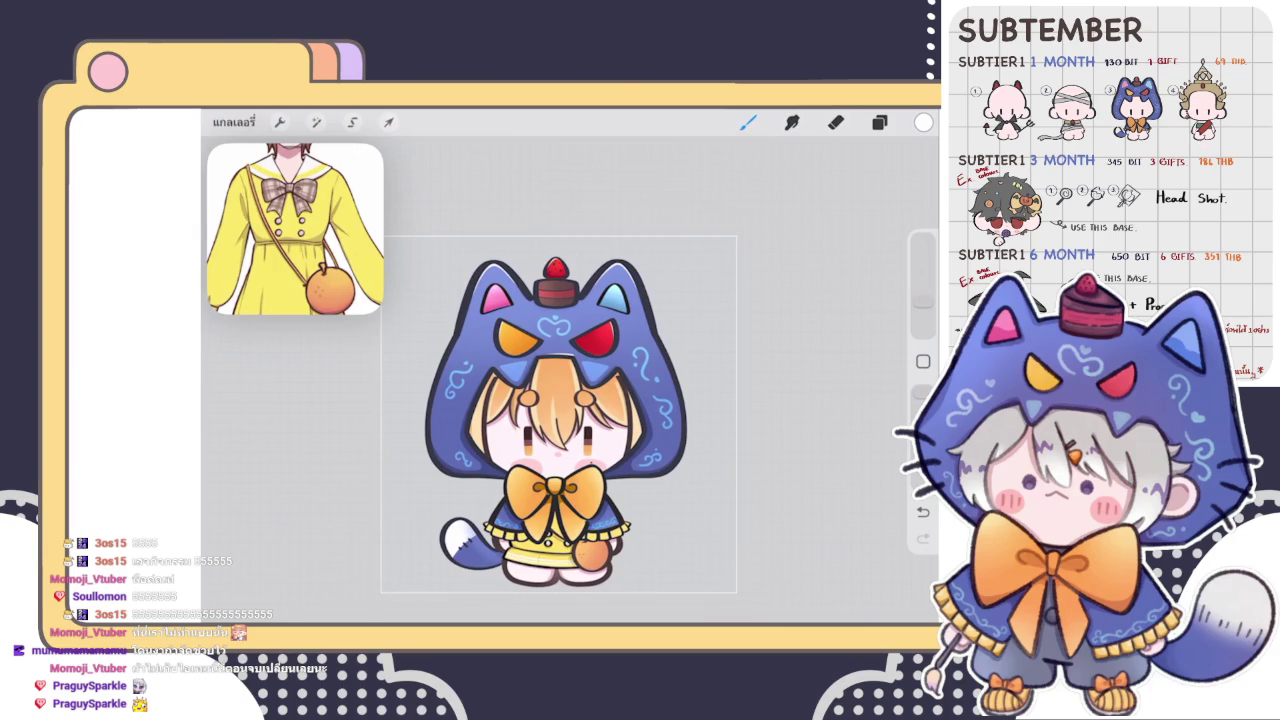
scroll(560, 400, up, 2)
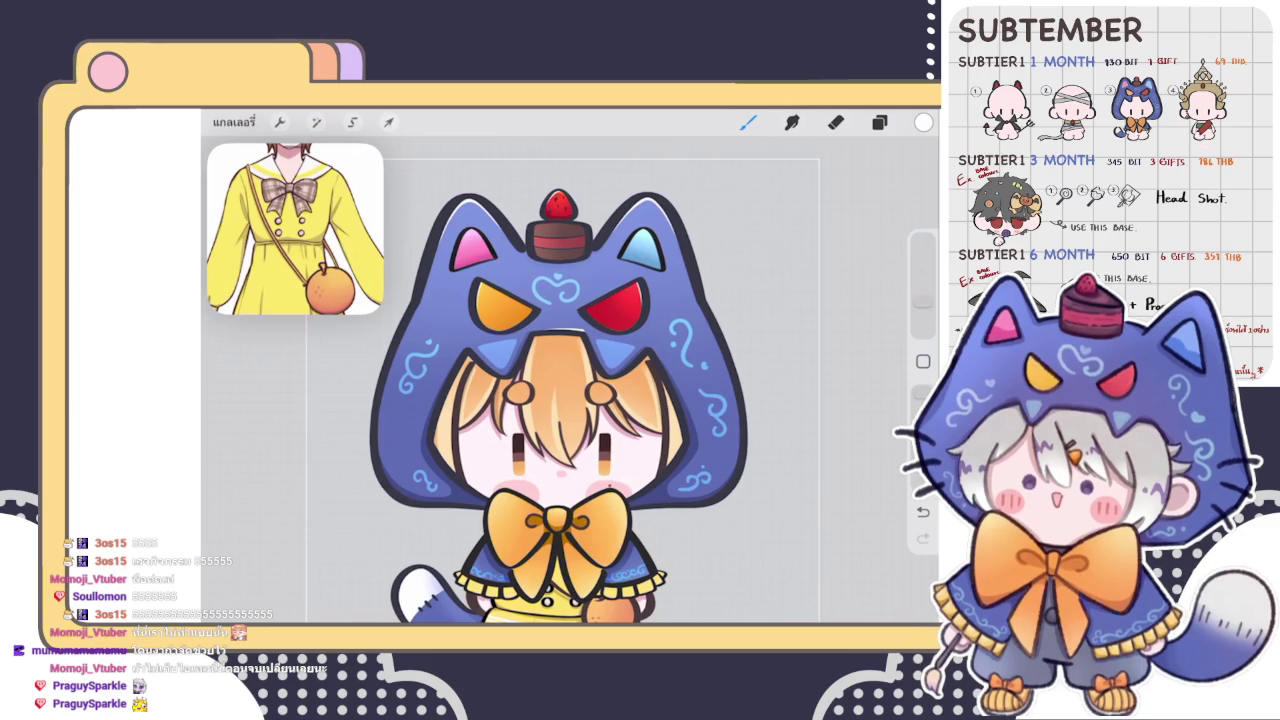
scroll(632, 379, up, 2)
scroll(632, 379, up, 2)
scroll(632, 379, up, 2)
scroll(640, 380, up, 1)
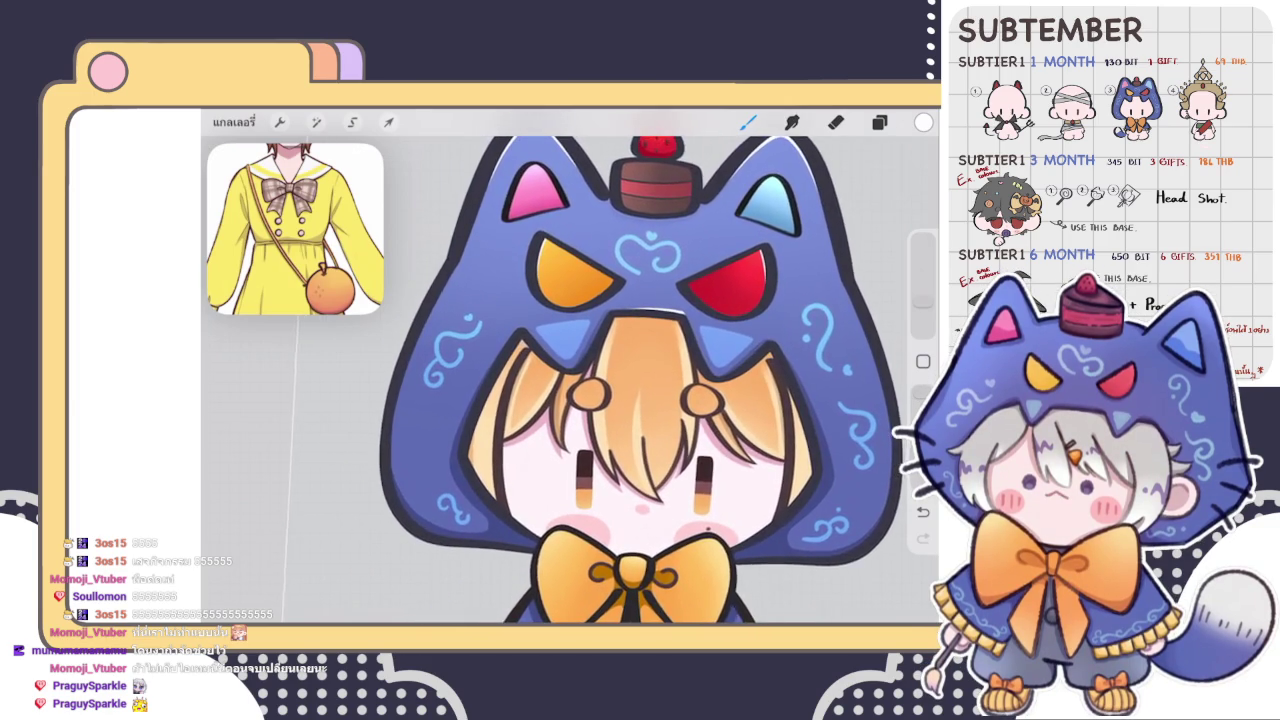
scroll(640, 380, up, 1)
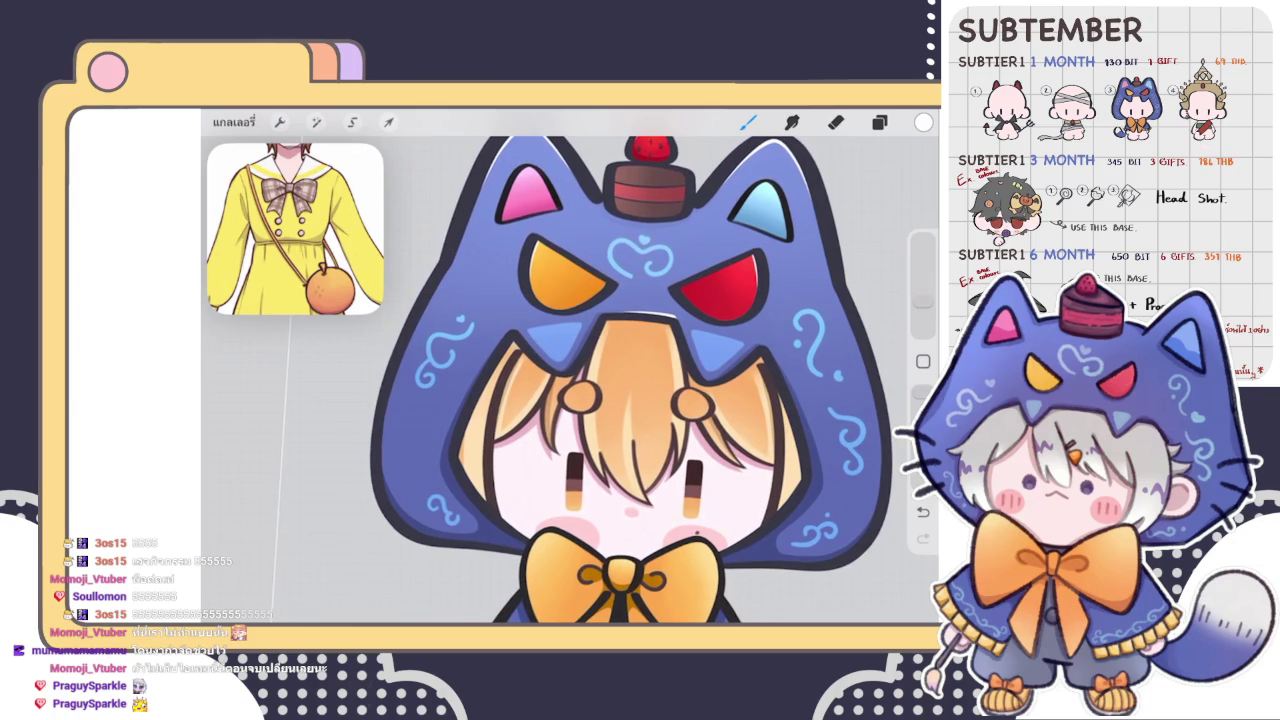
scroll(640, 380, up, 1)
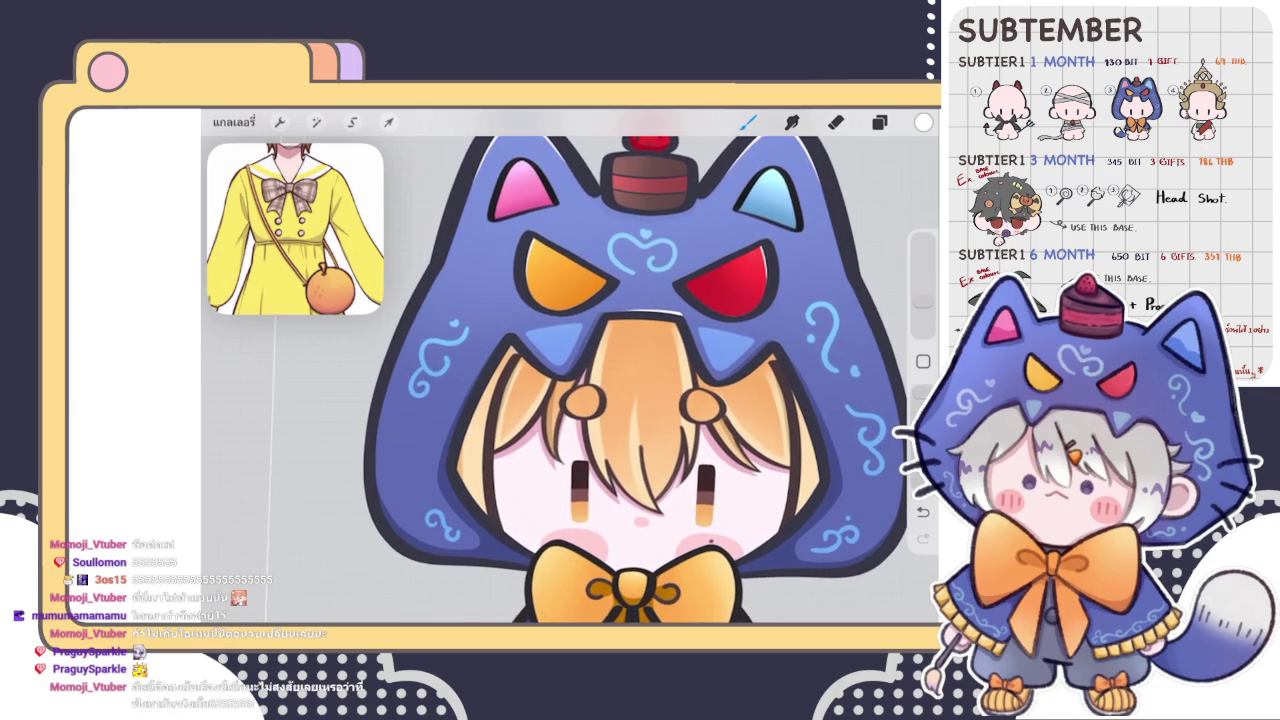
scroll(640, 380, up, 1)
scroll(640, 380, up, 1)
scroll(640, 380, up, 1)
scroll(570, 380, up, 2)
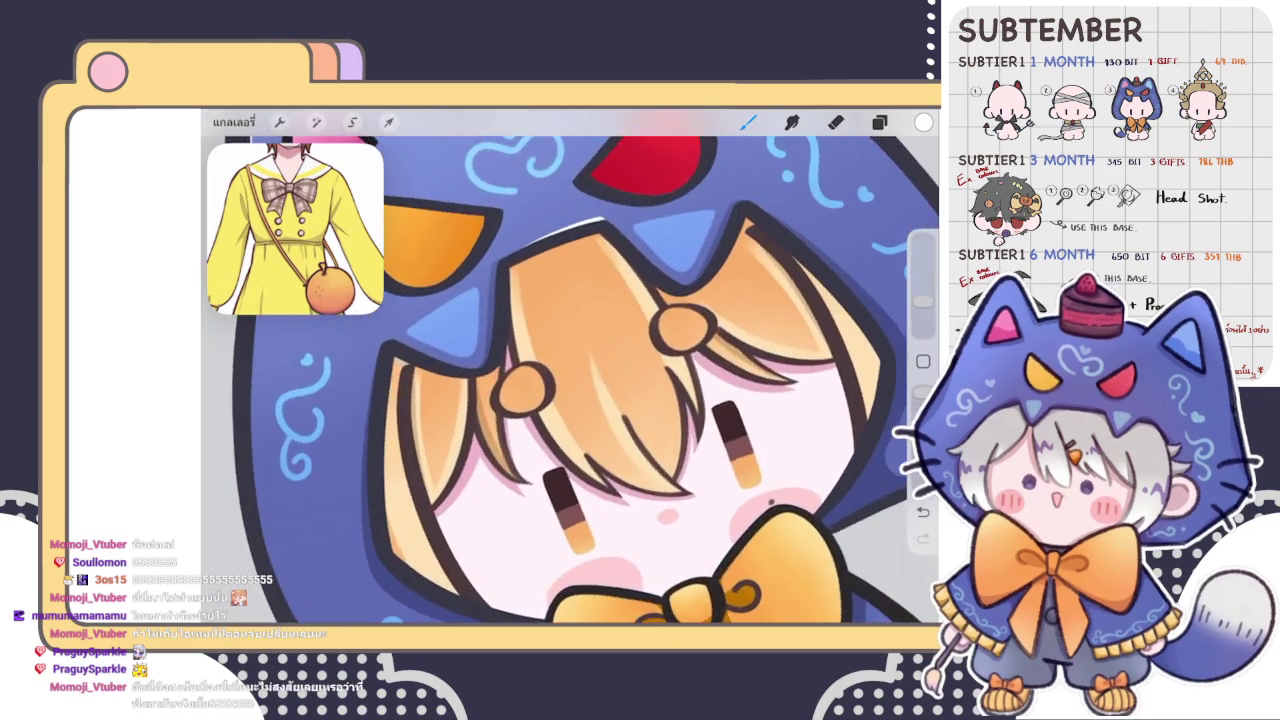
scroll(570, 380, up, 2)
scroll(570, 380, up, 2)
scroll(570, 380, up, 1)
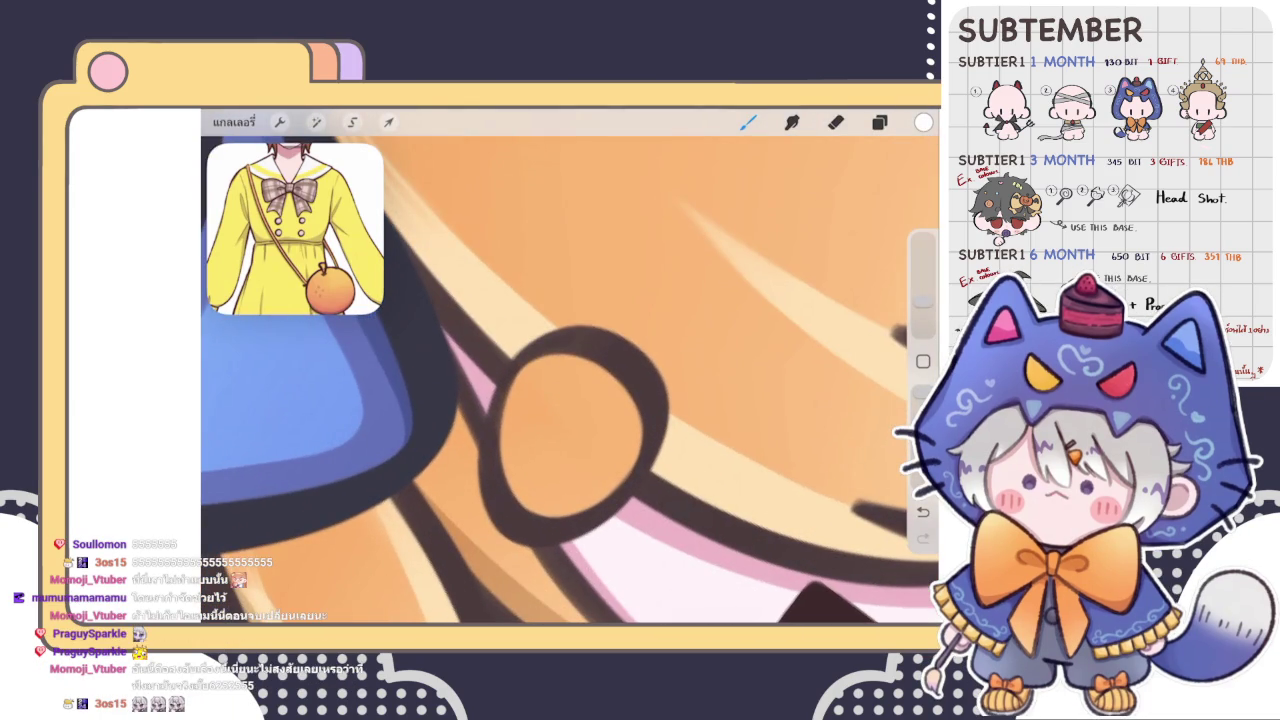
- Paint white shine strokes inside the first hair-clip ring's upper-left and lower-left inner edges
scroll(580, 420, up, 2)
scroll(580, 420, up, 1)
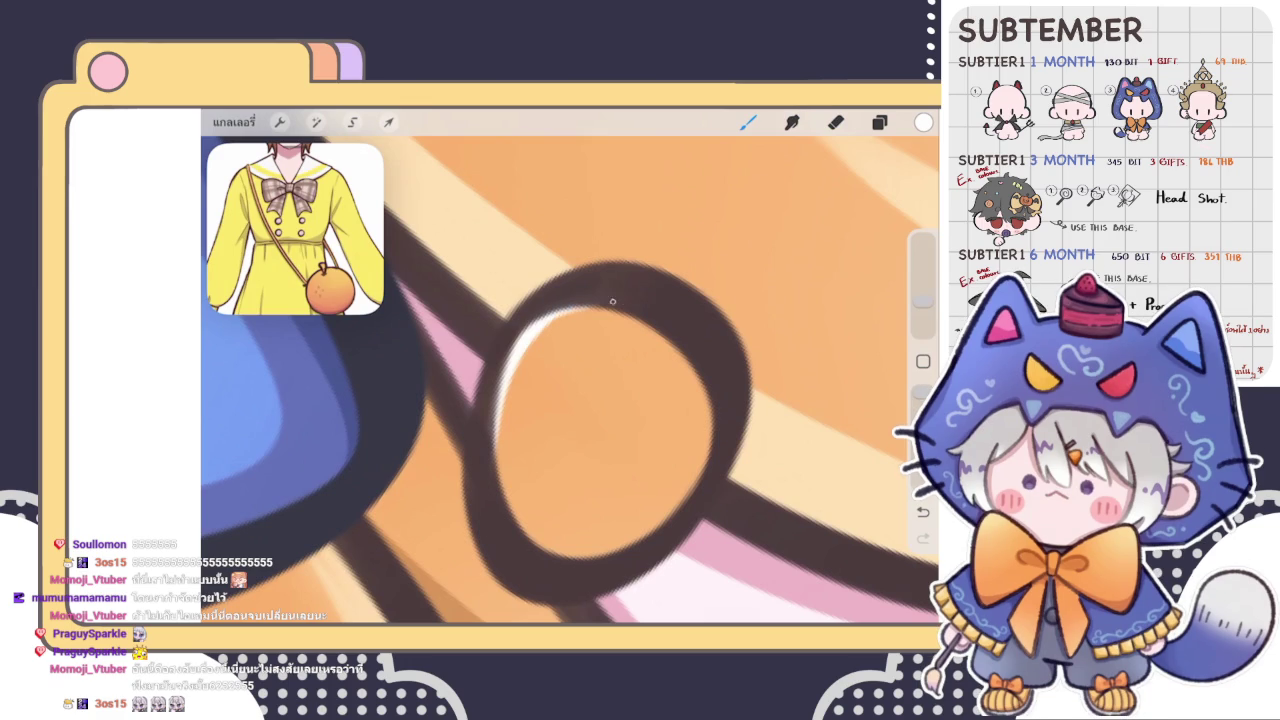
mouse_move(566, 312)
mouse_down()
mouse_move(518, 366)
mouse_move(495, 455)
mouse_up()
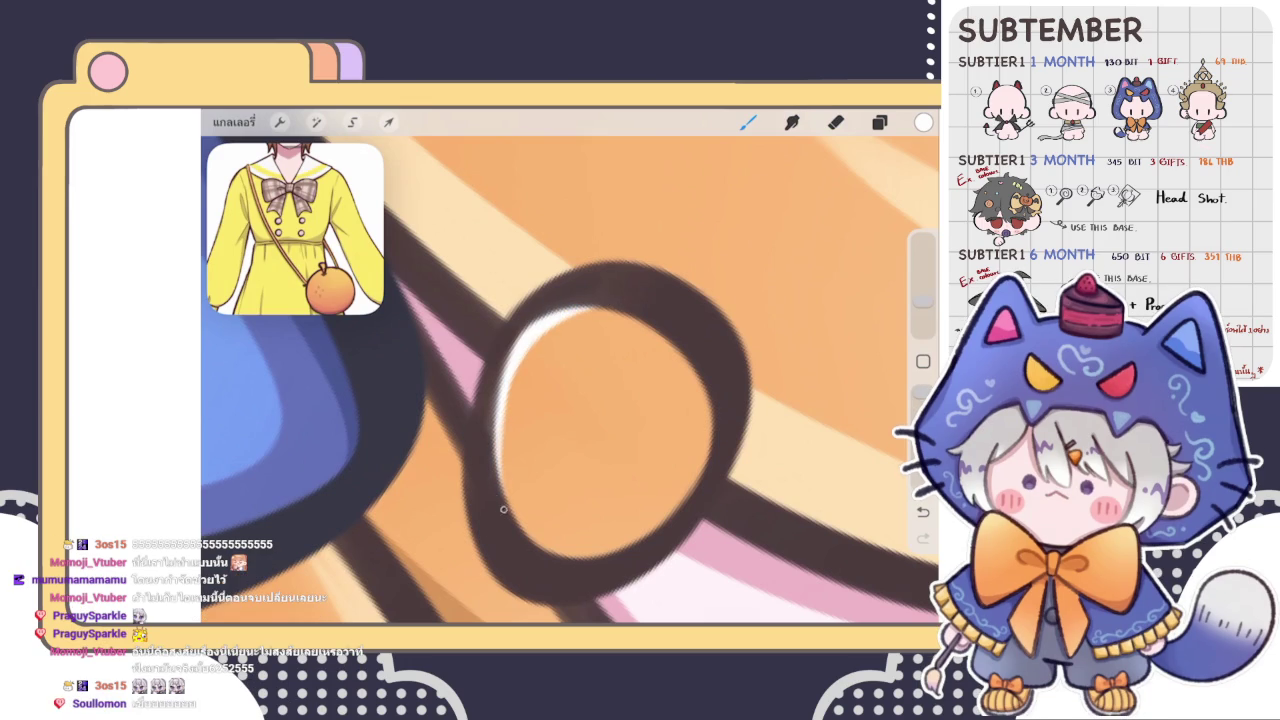
scroll(620, 400, up, 3)
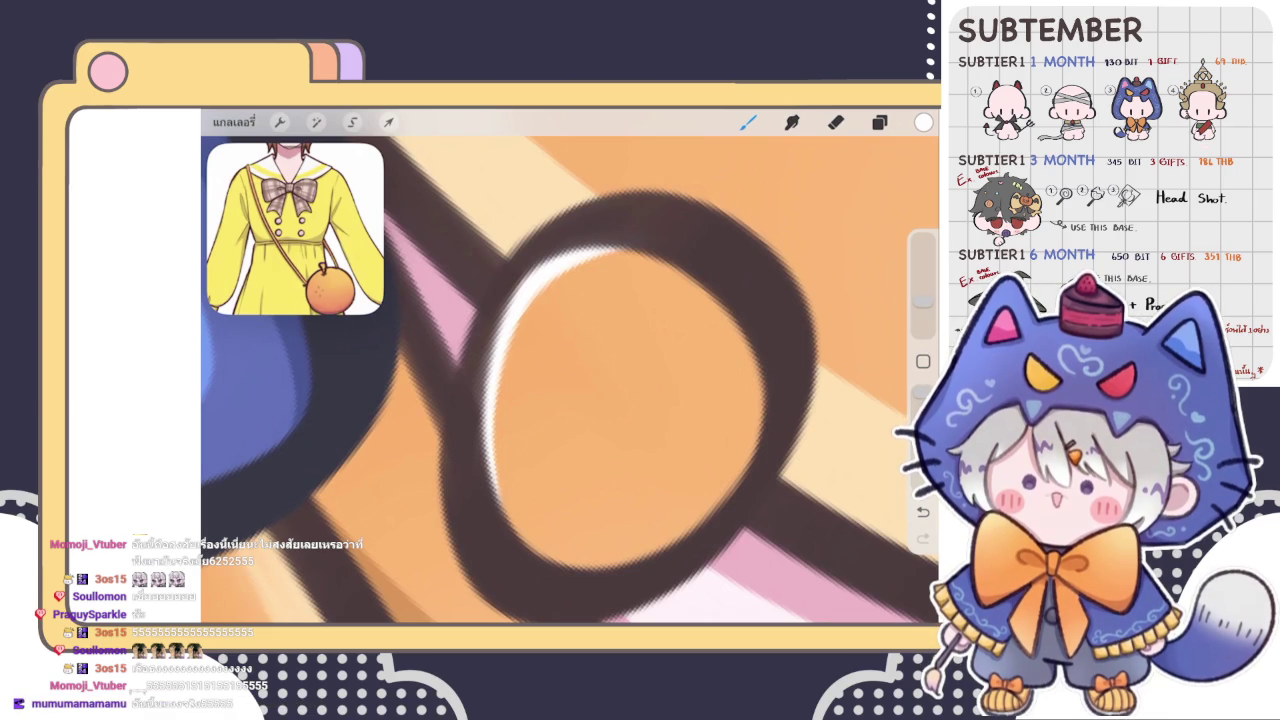
scroll(640, 380, up, 2)
scroll(640, 380, up, 1)
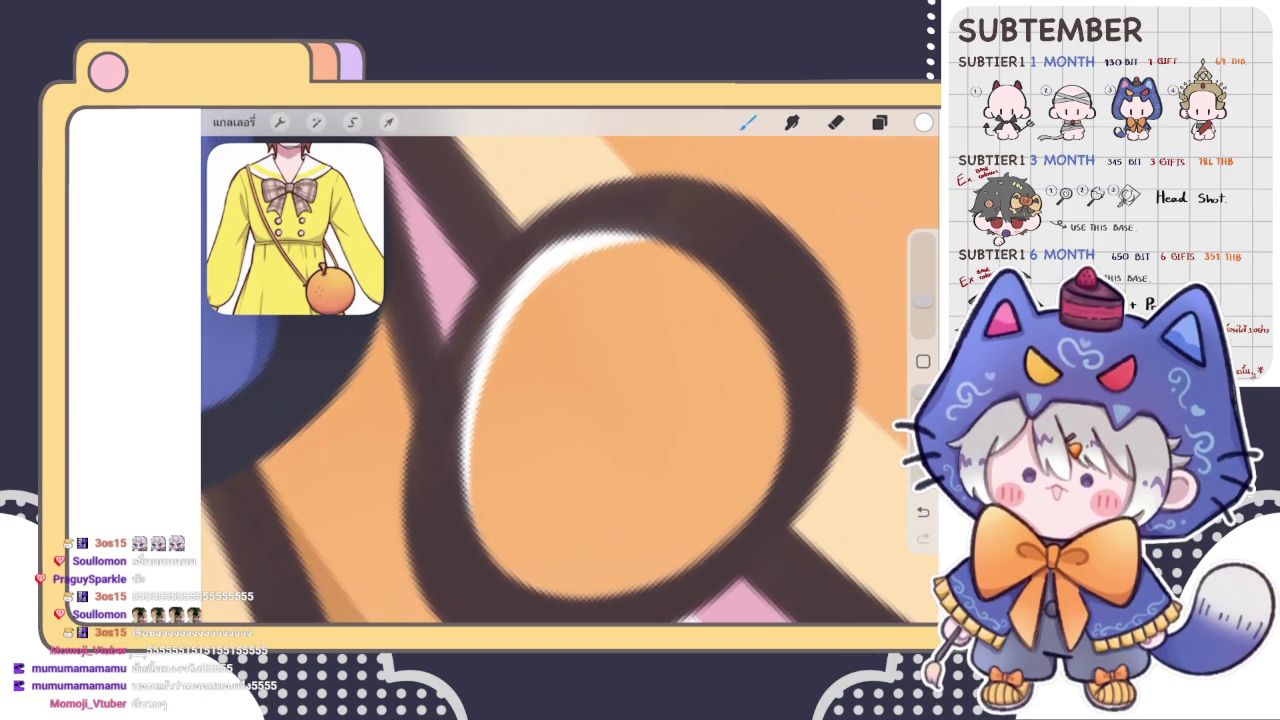
drag(470, 448, 475, 502)
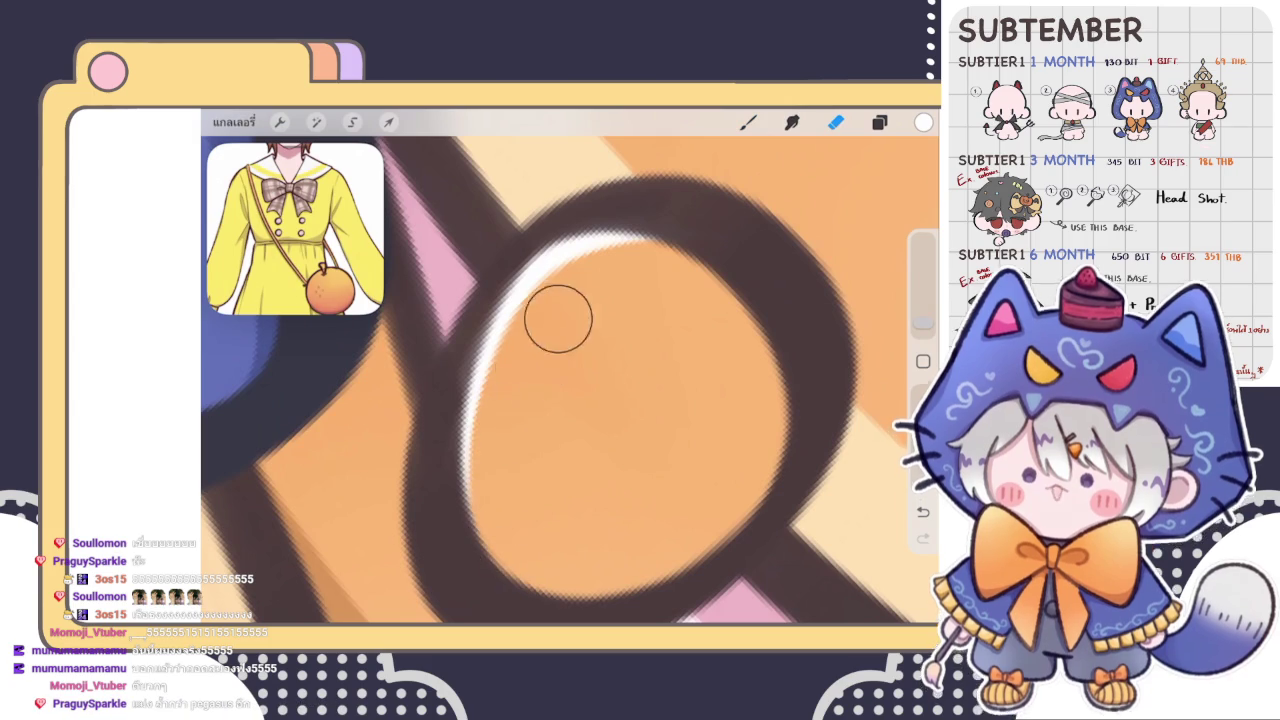
scroll(570, 380, down, 3)
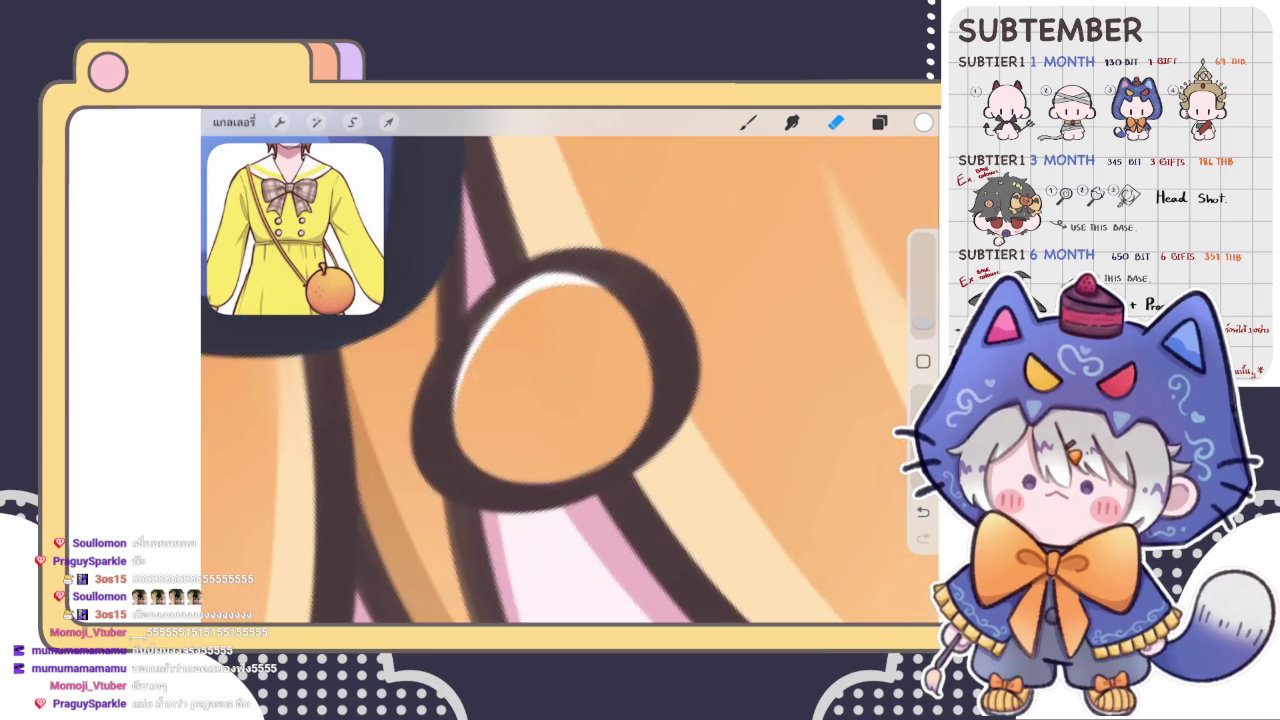
scroll(570, 380, down, 3)
- Highlight the next ring's upper-left inner edge in white, erasing stray marks before returning to the brush
key(b)
scroll(570, 380, up, 2)
scroll(570, 380, up, 2)
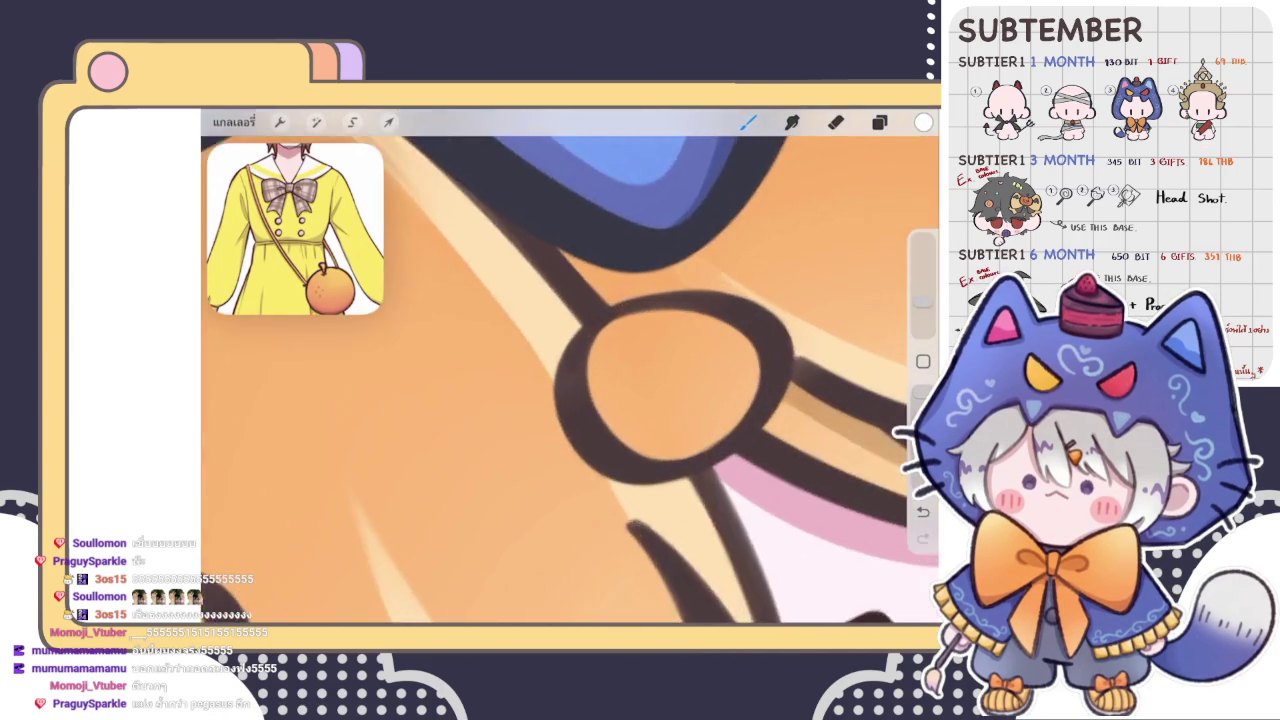
scroll(660, 400, up, 2)
drag(525, 453, 650, 307)
scroll(660, 430, up, 2)
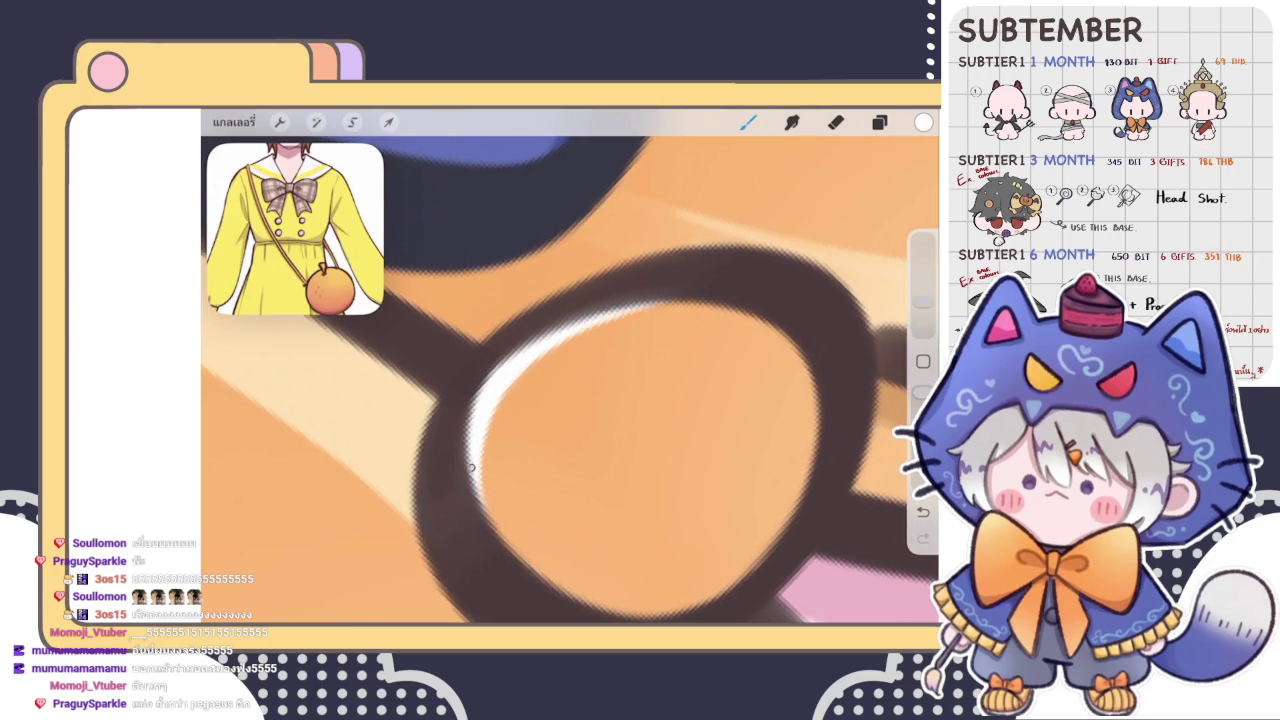
key(e)
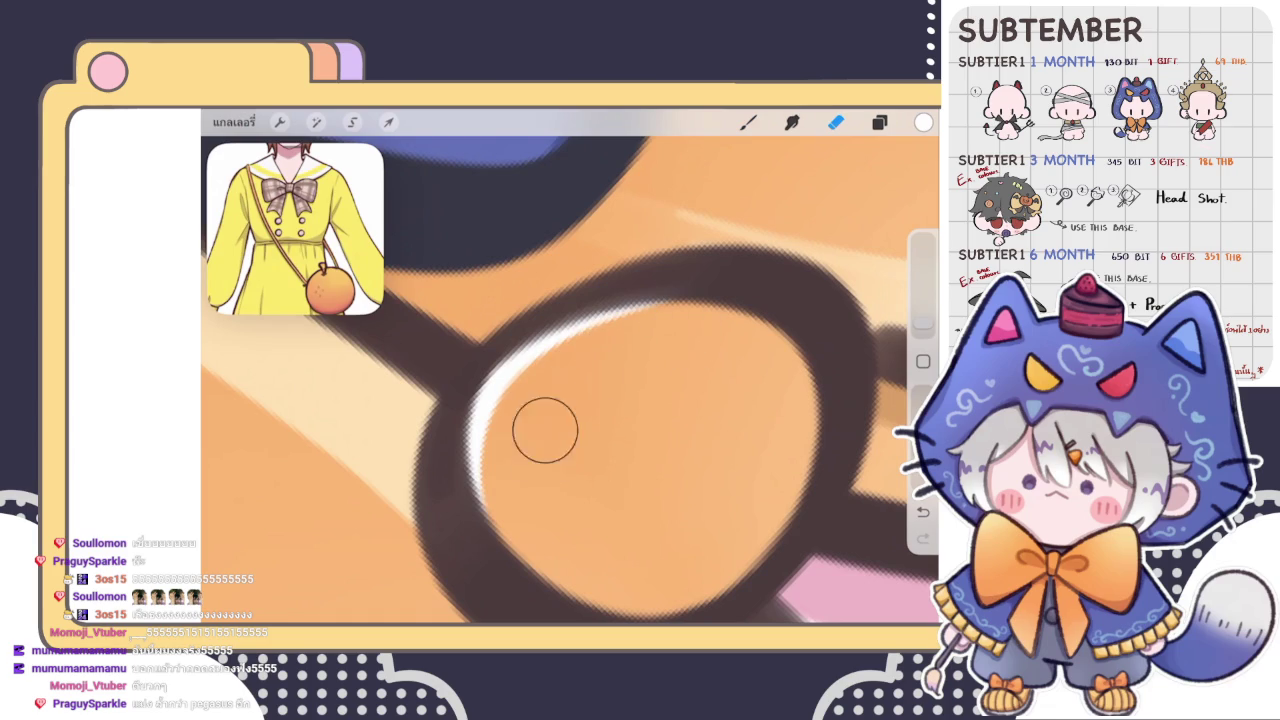
scroll(524, 472, down, 5)
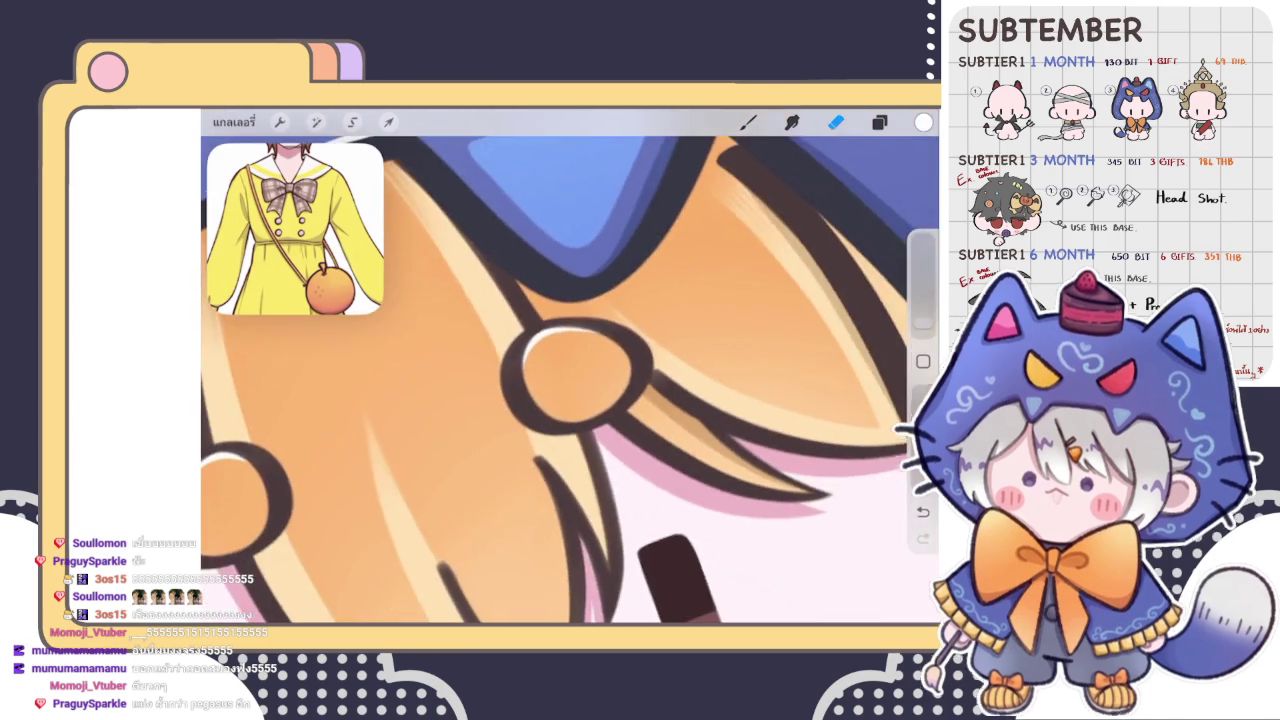
scroll(560, 380, down, 5)
scroll(560, 380, up, 3)
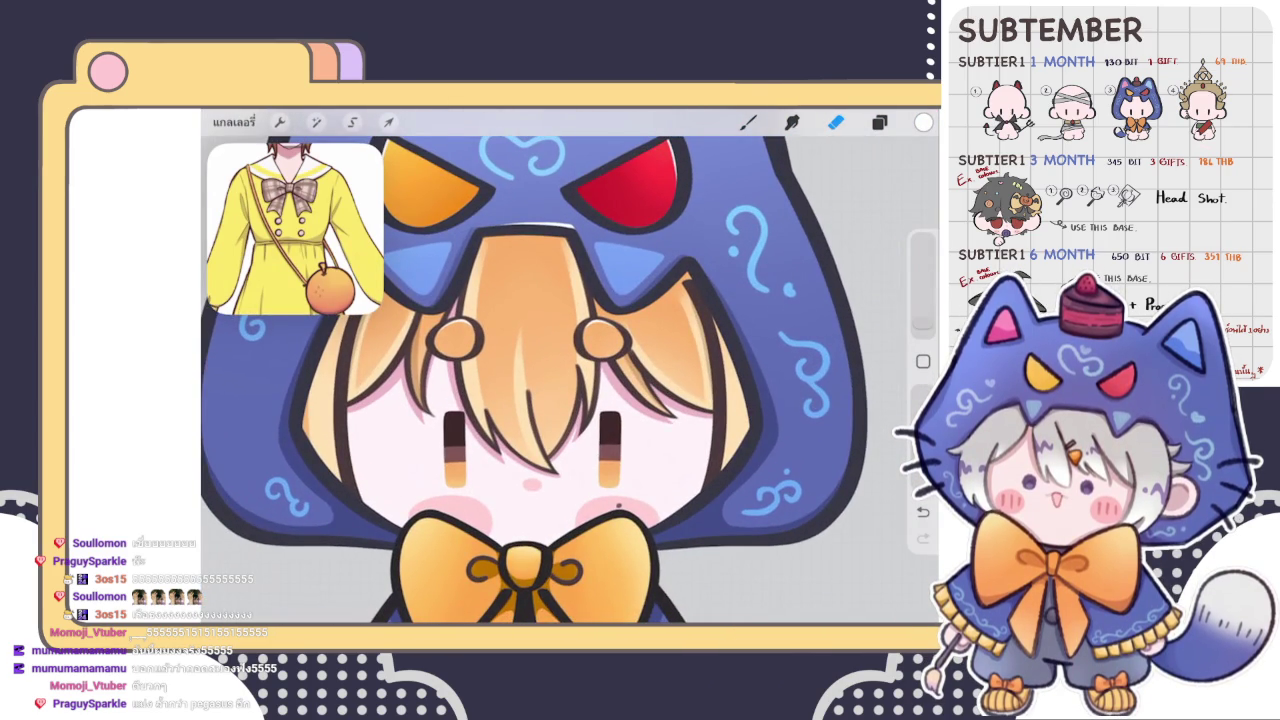
key(b)
- Draw a dark line along the cape's bottom edge and check the layer list
scroll(530, 380, down, 5)
scroll(530, 380, up, 5)
drag(470, 617, 668, 617)
scroll(540, 380, up, 3)
click(879, 121)
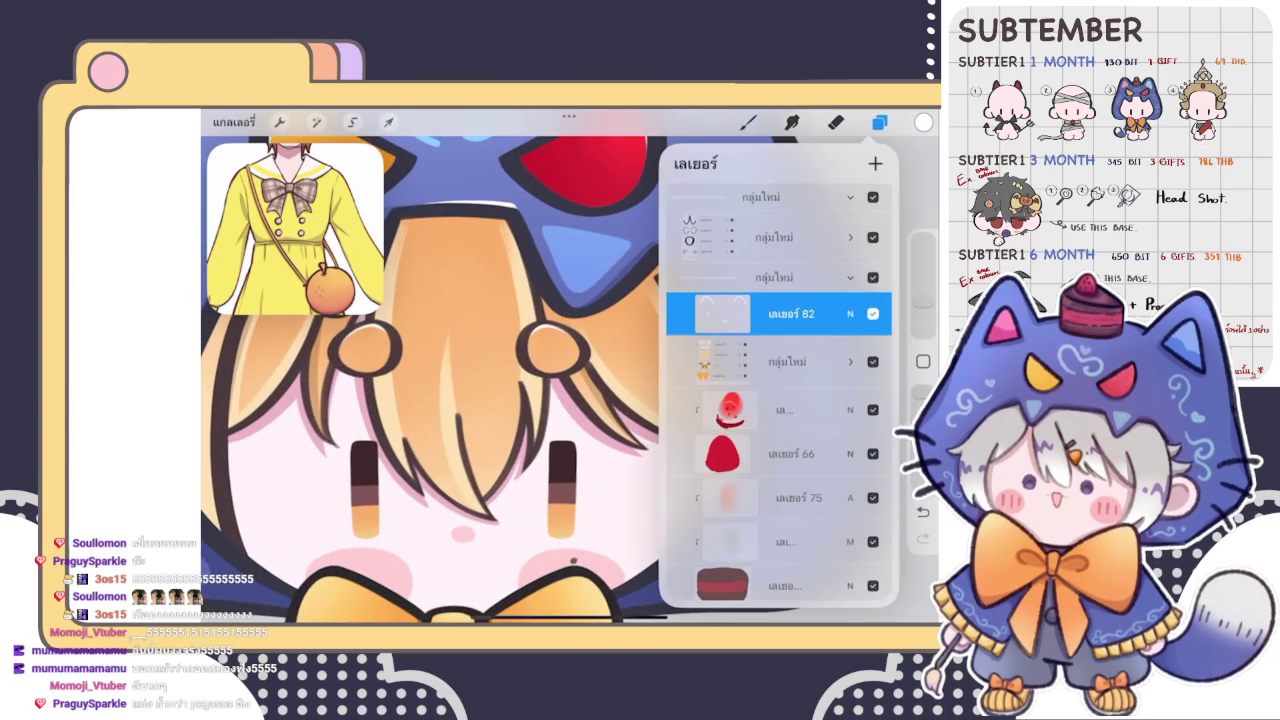
scroll(540, 380, down, 2)
click(879, 121)
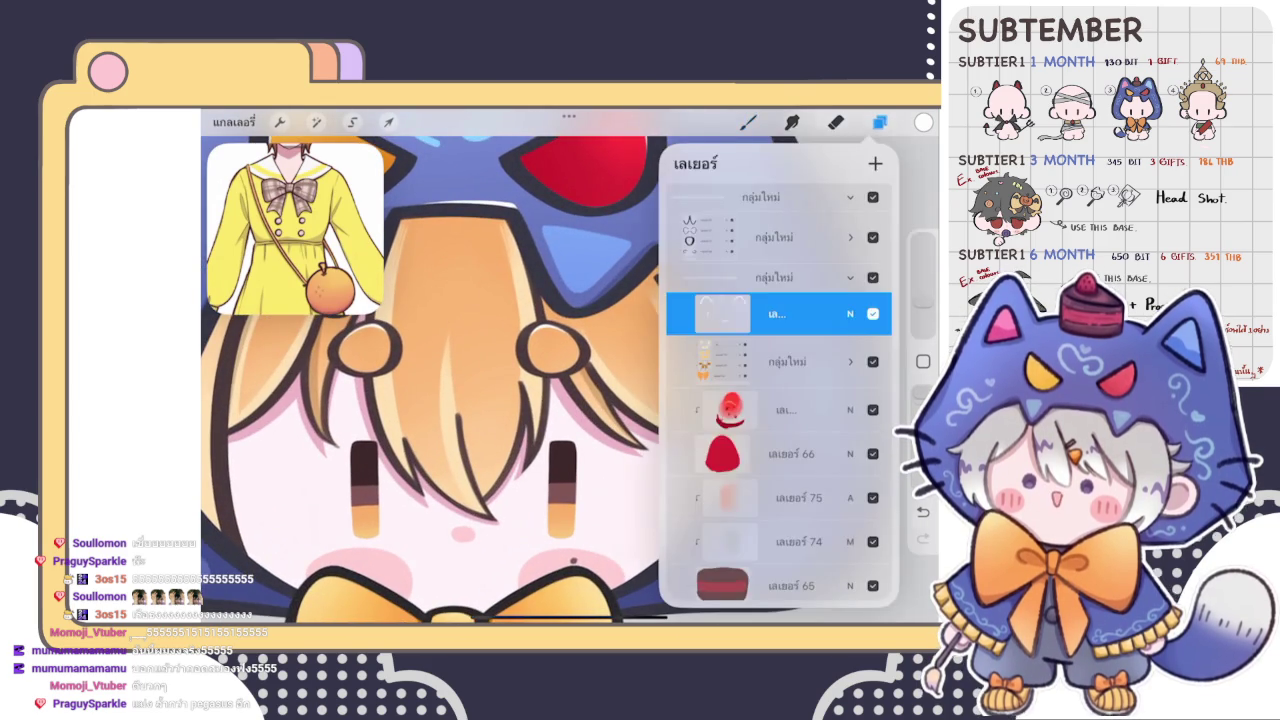
- Paint a glossy white highlight inside the orange bow's knot
scroll(540, 380, down, 2)
scroll(570, 380, down, 3)
scroll(570, 450, up, 2)
scroll(570, 450, up, 2)
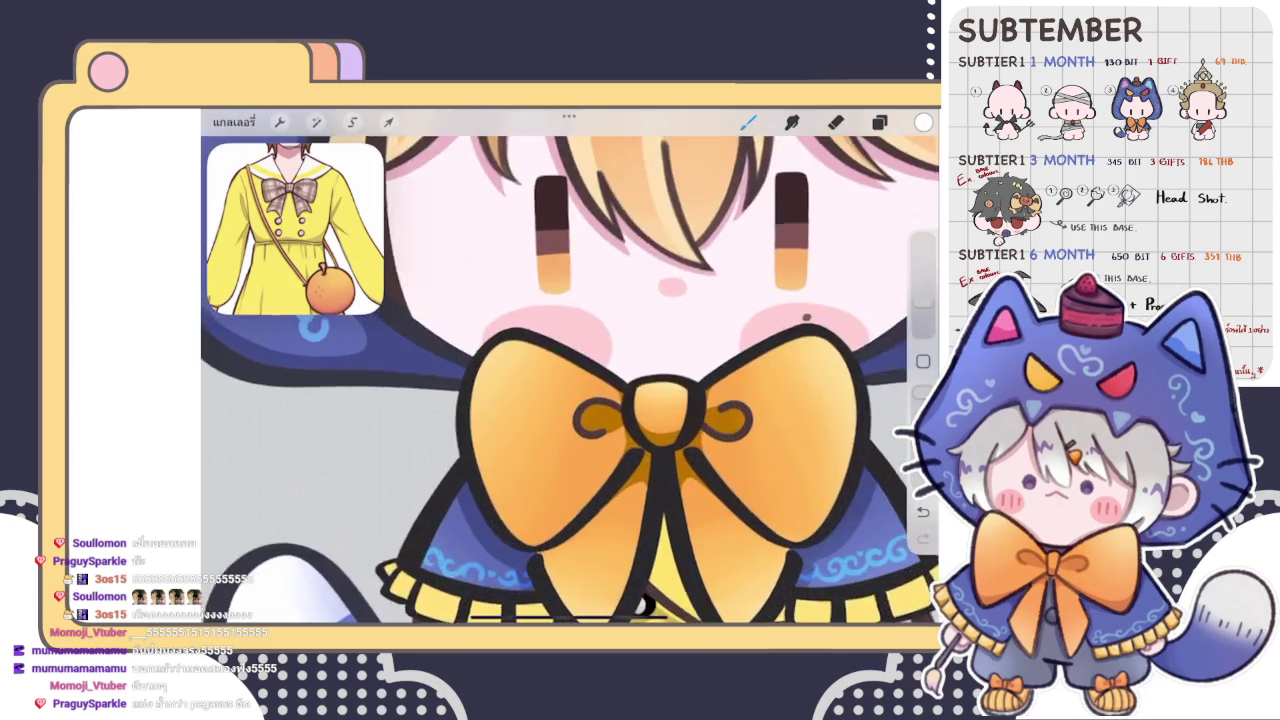
scroll(570, 450, up, 2)
scroll(570, 380, up, 2)
scroll(570, 380, up, 2)
scroll(570, 380, up, 2)
scroll(570, 380, up, 3)
mouse_move(605, 355)
mouse_down()
mouse_move(551, 460)
mouse_move(591, 530)
mouse_move(566, 468)
mouse_up()
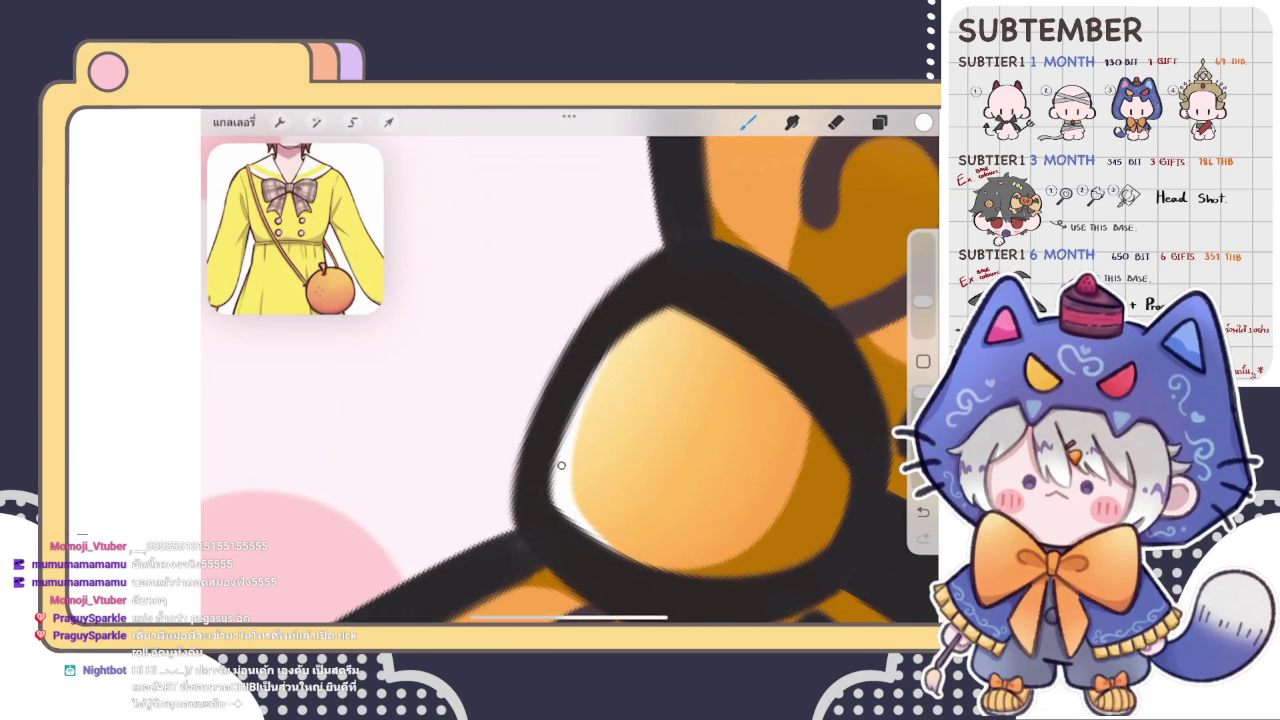
- Add a white highlight along the inner edge of the bow's left loop
scroll(570, 380, down, 2)
scroll(570, 380, down, 3)
scroll(570, 380, down, 2)
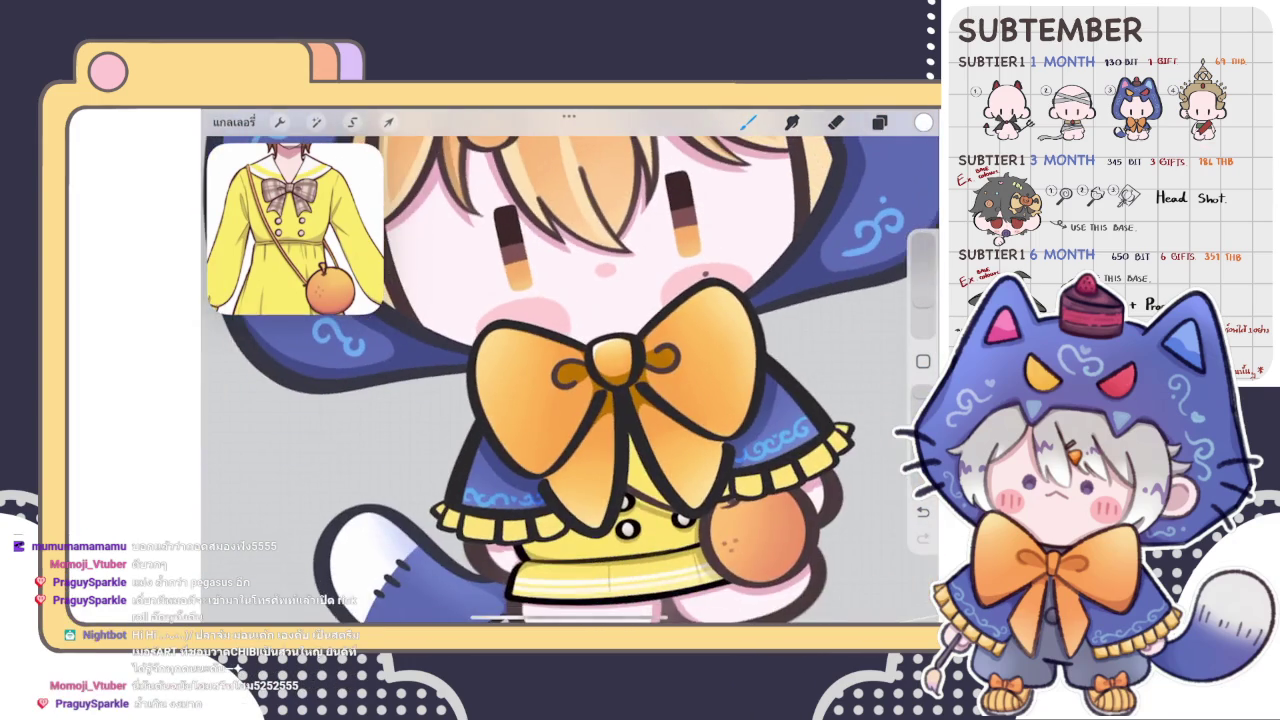
scroll(570, 380, up, 2)
scroll(570, 380, up, 2)
scroll(570, 380, up, 2)
scroll(570, 380, up, 2)
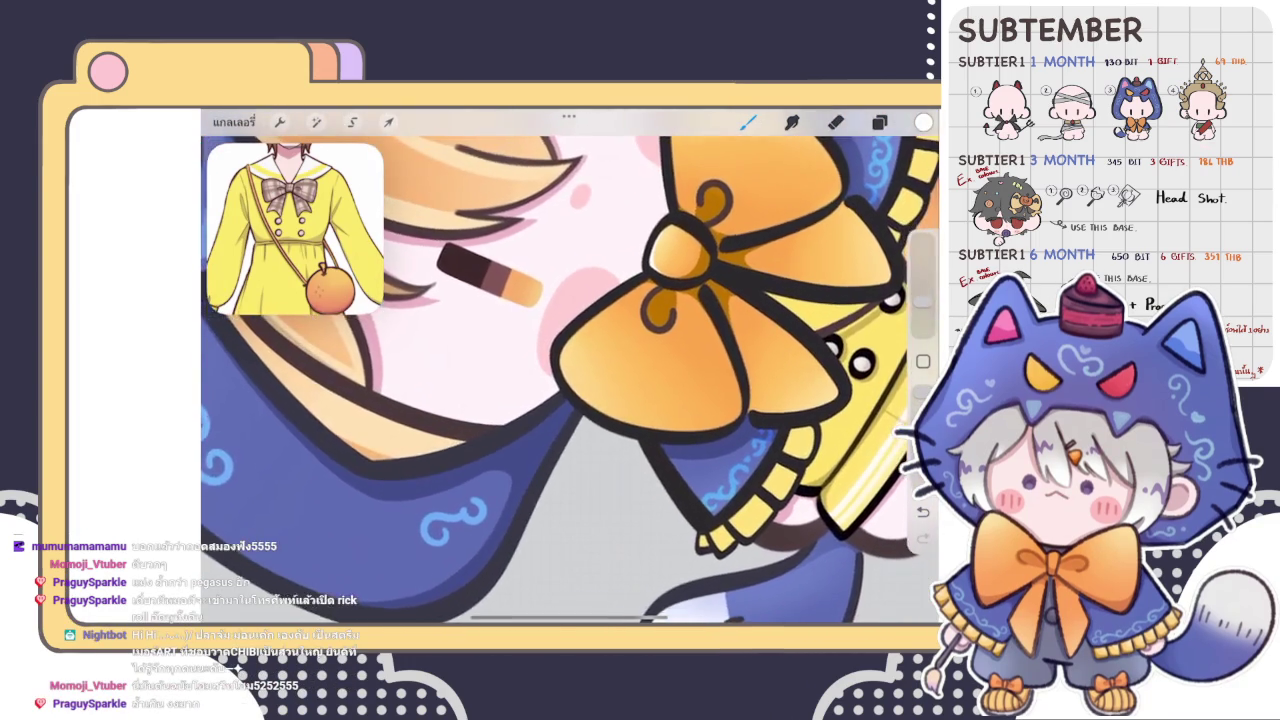
scroll(570, 380, up, 1)
scroll(570, 380, up, 2)
scroll(570, 380, up, 2)
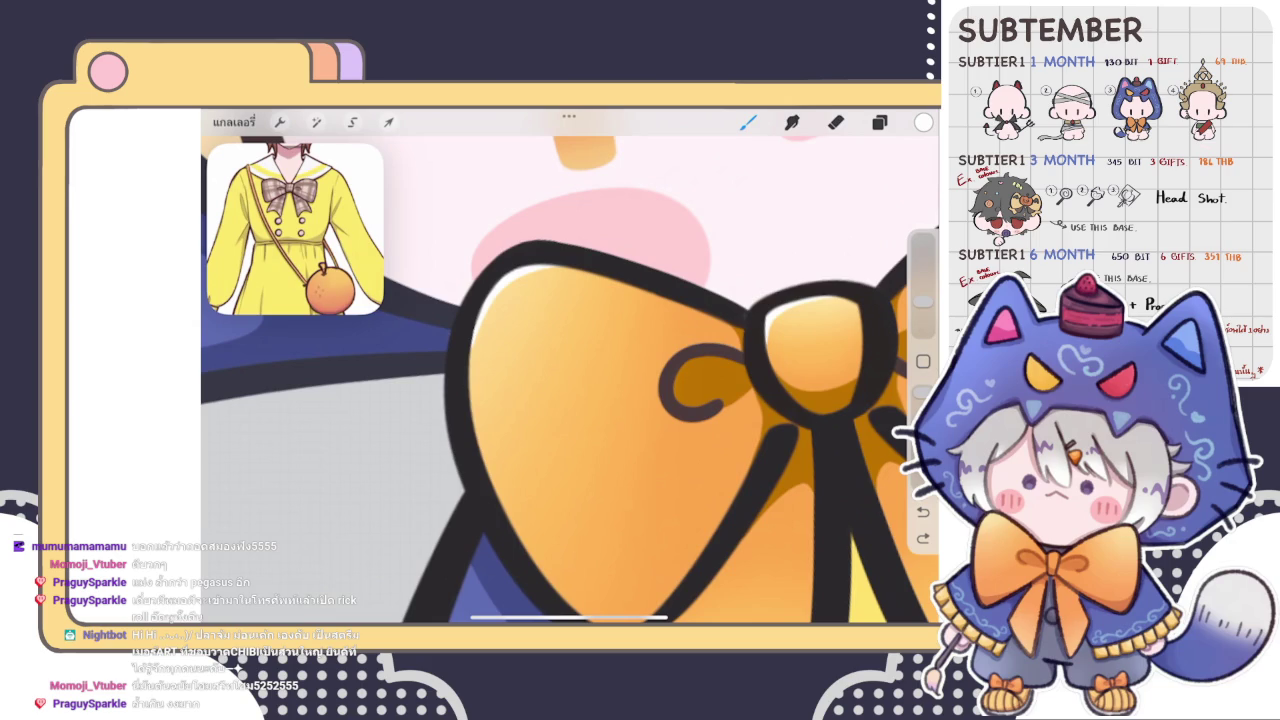
drag(478, 485, 545, 256)
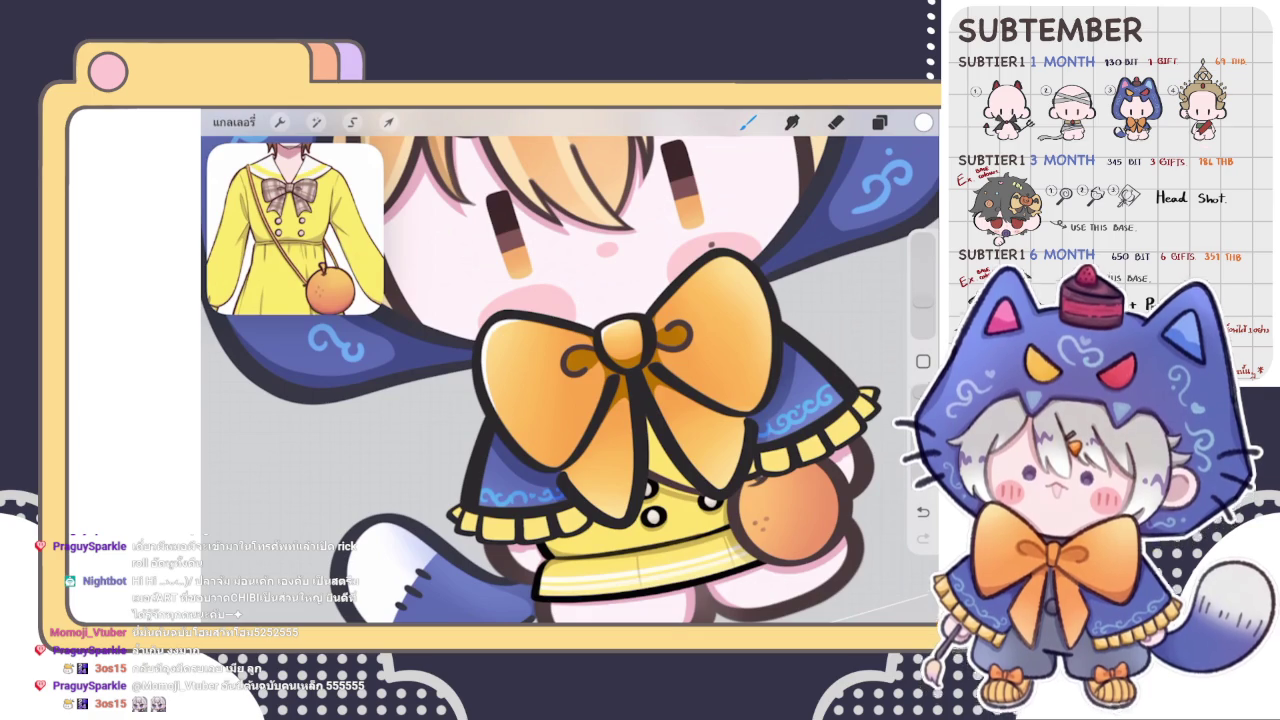
scroll(570, 366, up, 5)
scroll(570, 366, up, 3)
scroll(570, 366, up, 3)
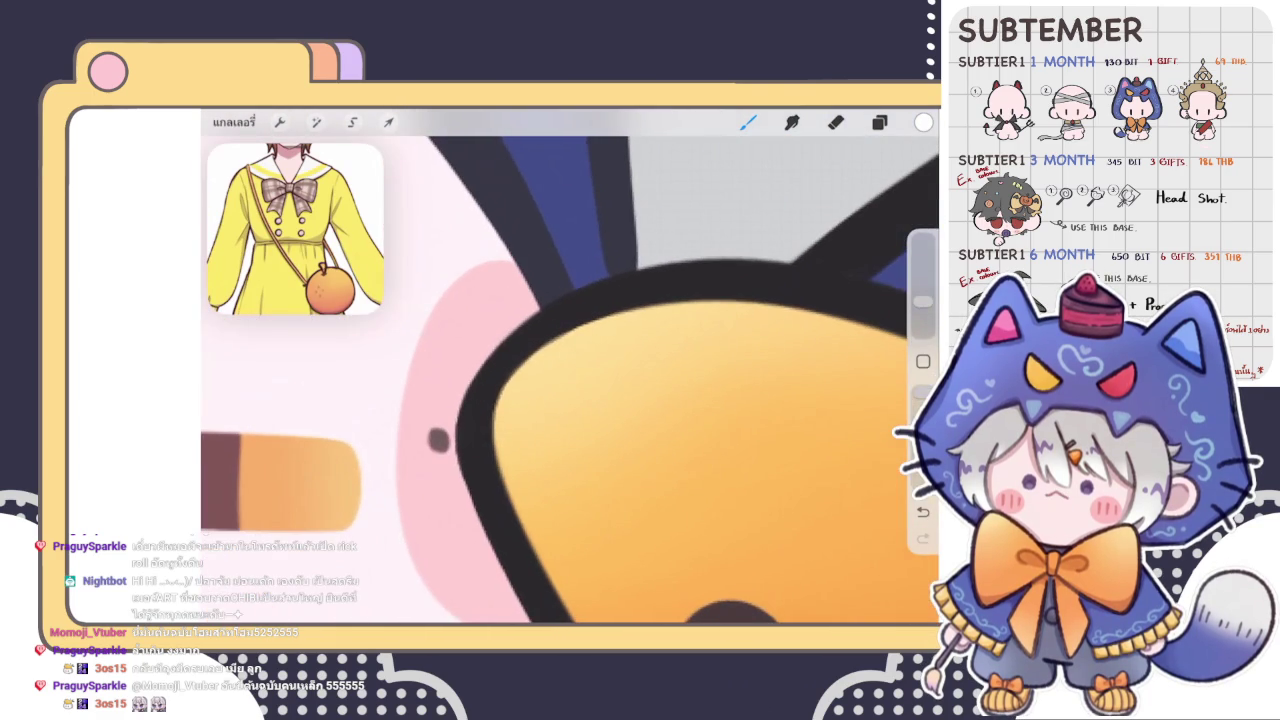
scroll(570, 366, up, 3)
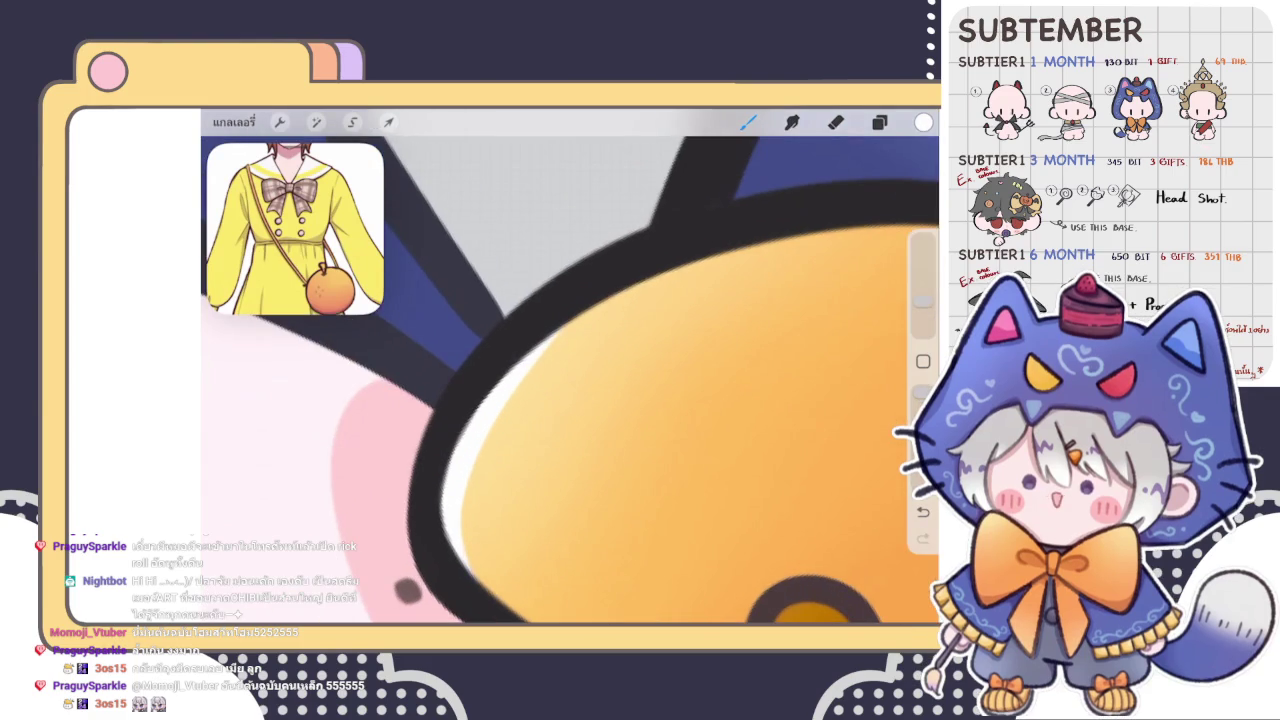
mouse_move(459, 453)
mouse_down()
mouse_move(640, 274)
mouse_move(665, 283)
mouse_up()
drag(465, 453, 750, 245)
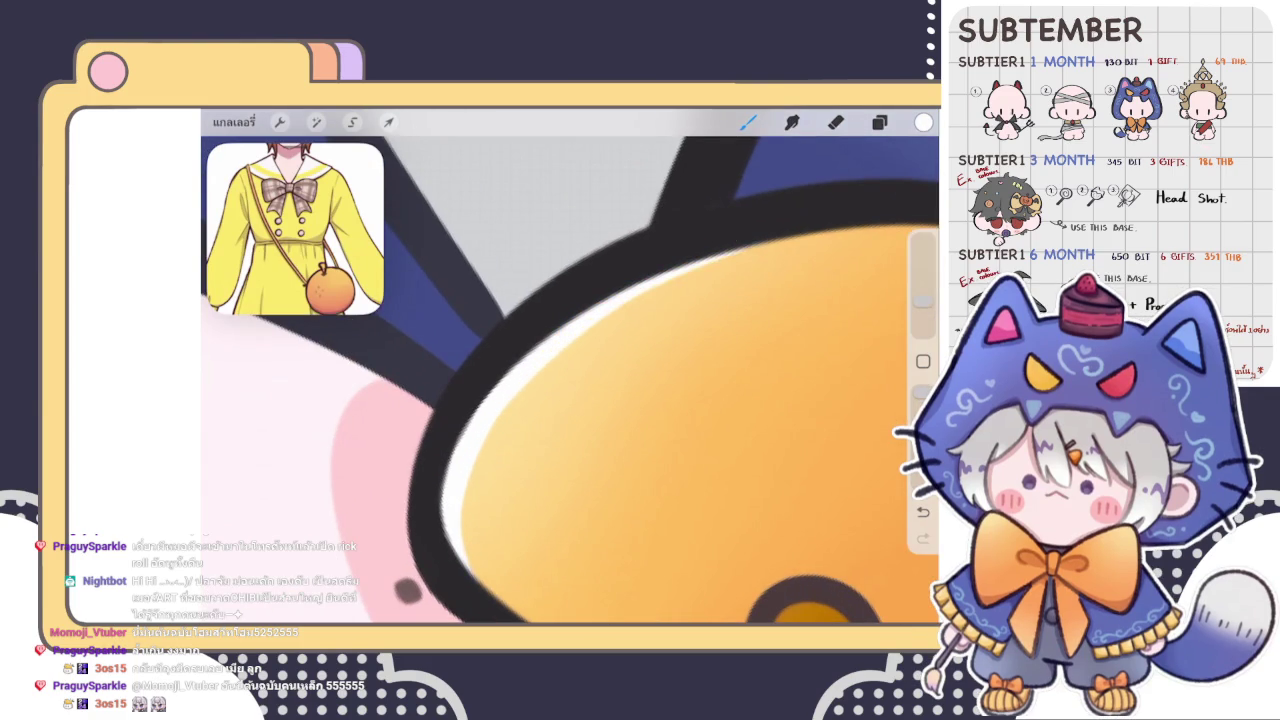
drag(560, 560, 600, 200)
mouse_move(440, 375)
mouse_down()
mouse_move(515, 292)
mouse_move(423, 386)
mouse_move(560, 282)
mouse_up()
key(ctrl+z)
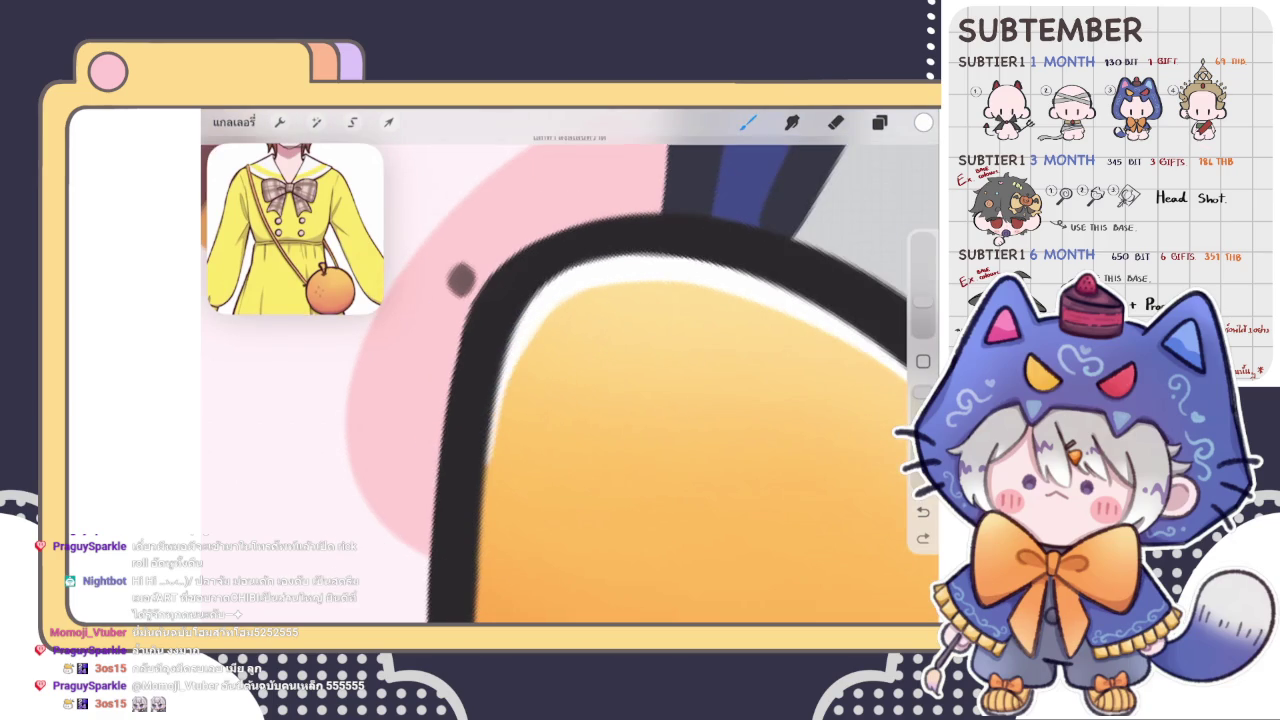
drag(470, 350, 585, 255)
click(565, 275)
drag(446, 481, 497, 337)
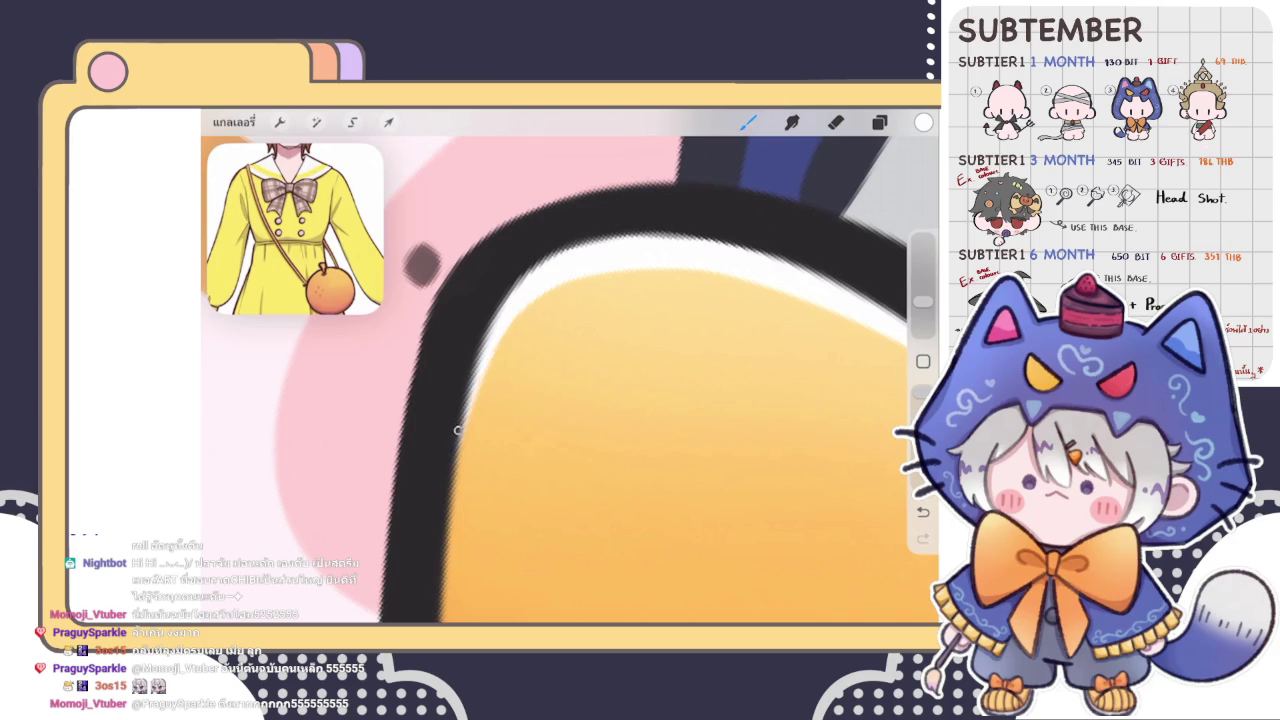
drag(491, 351, 555, 272)
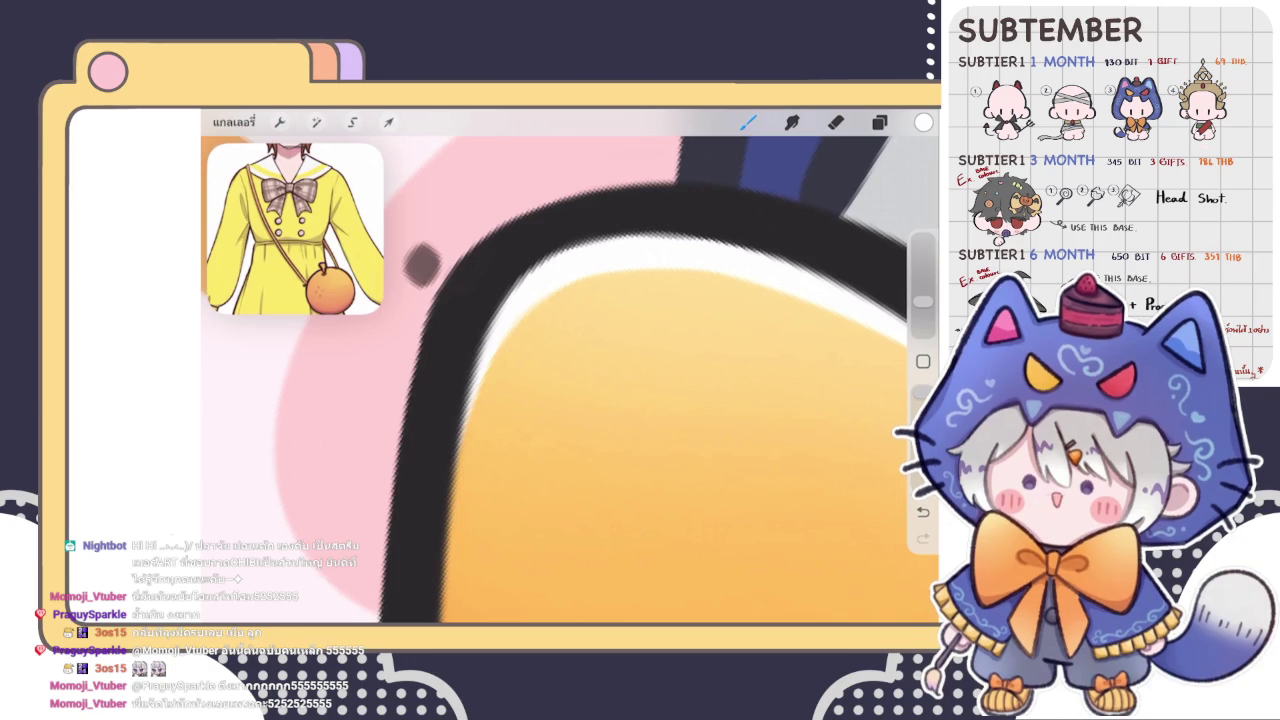
drag(422, 262, 425, 512)
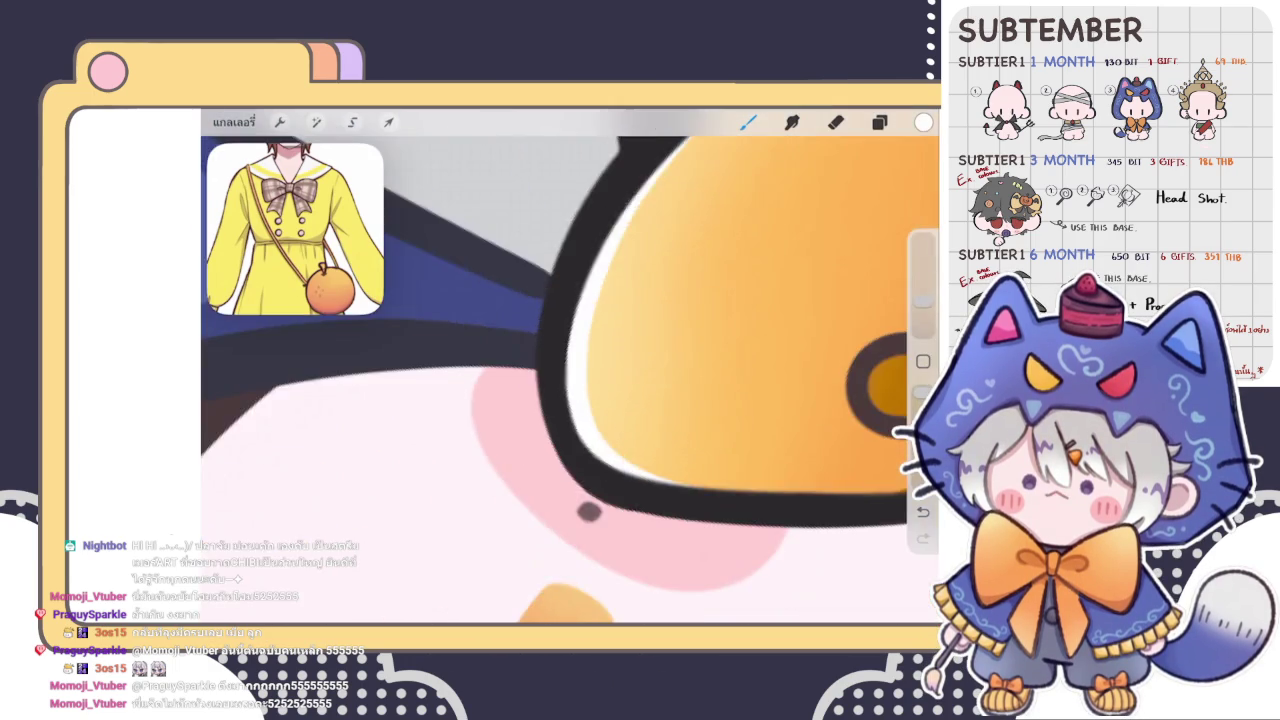
drag(424, 513, 560, 330)
mouse_move(620, 220)
mouse_down()
mouse_move(514, 171)
mouse_move(557, 500)
mouse_move(608, 320)
mouse_move(471, 343)
mouse_move(443, 329)
mouse_move(457, 357)
mouse_move(614, 343)
mouse_move(455, 390)
mouse_move(457, 314)
mouse_move(560, 315)
mouse_move(560, 380)
mouse_move(520, 360)
mouse_up()
drag(470, 480, 536, 520)
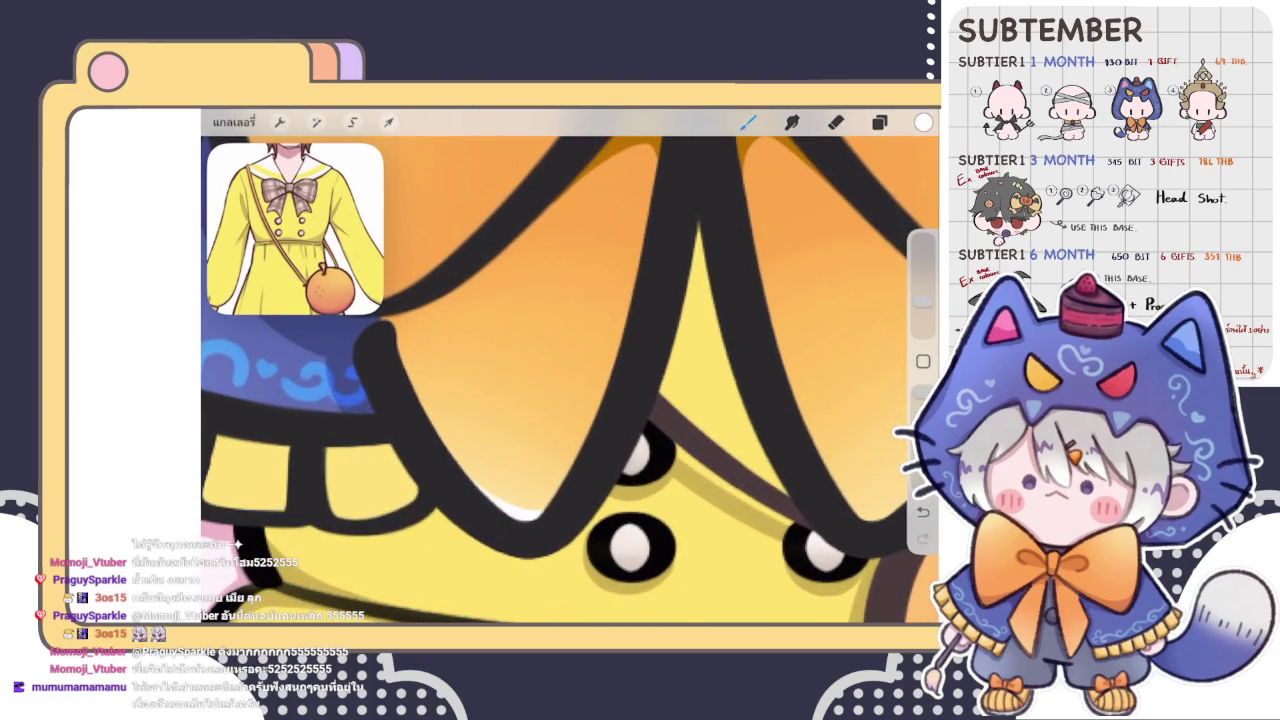
drag(520, 400, 545, 390)
drag(400, 378, 630, 407)
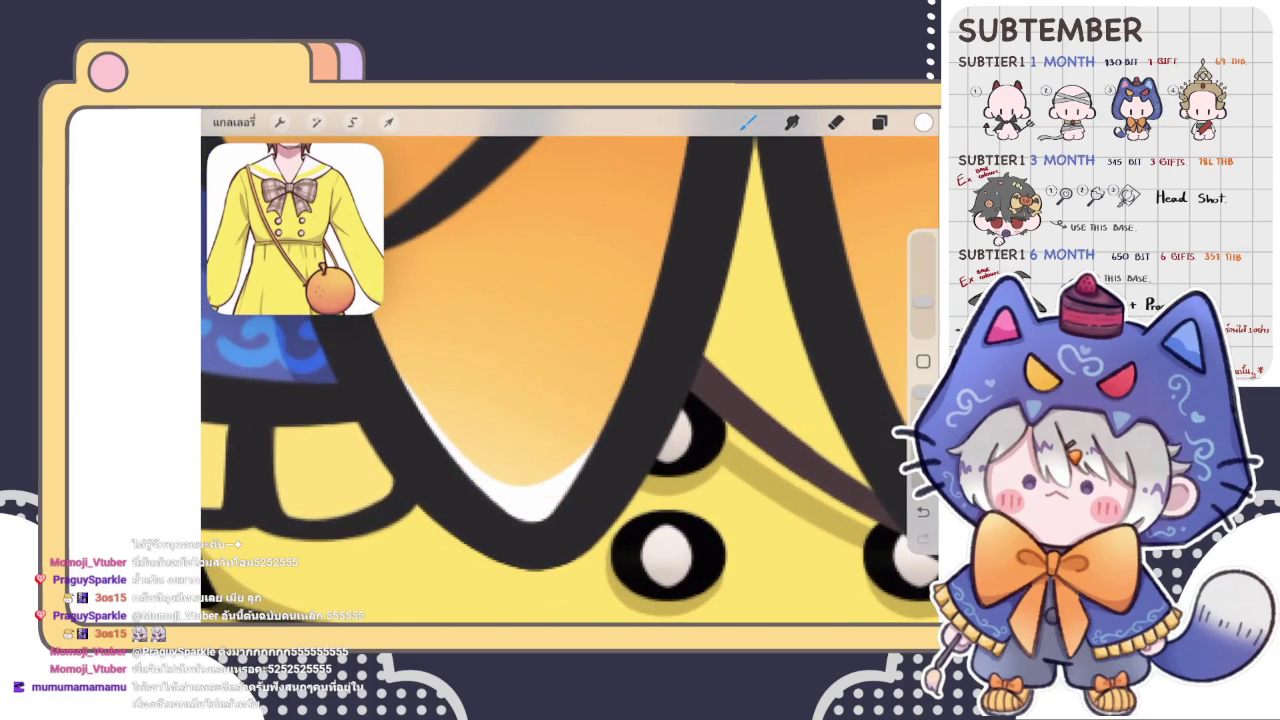
scroll(570, 366, down, 3)
scroll(570, 366, down, 3)
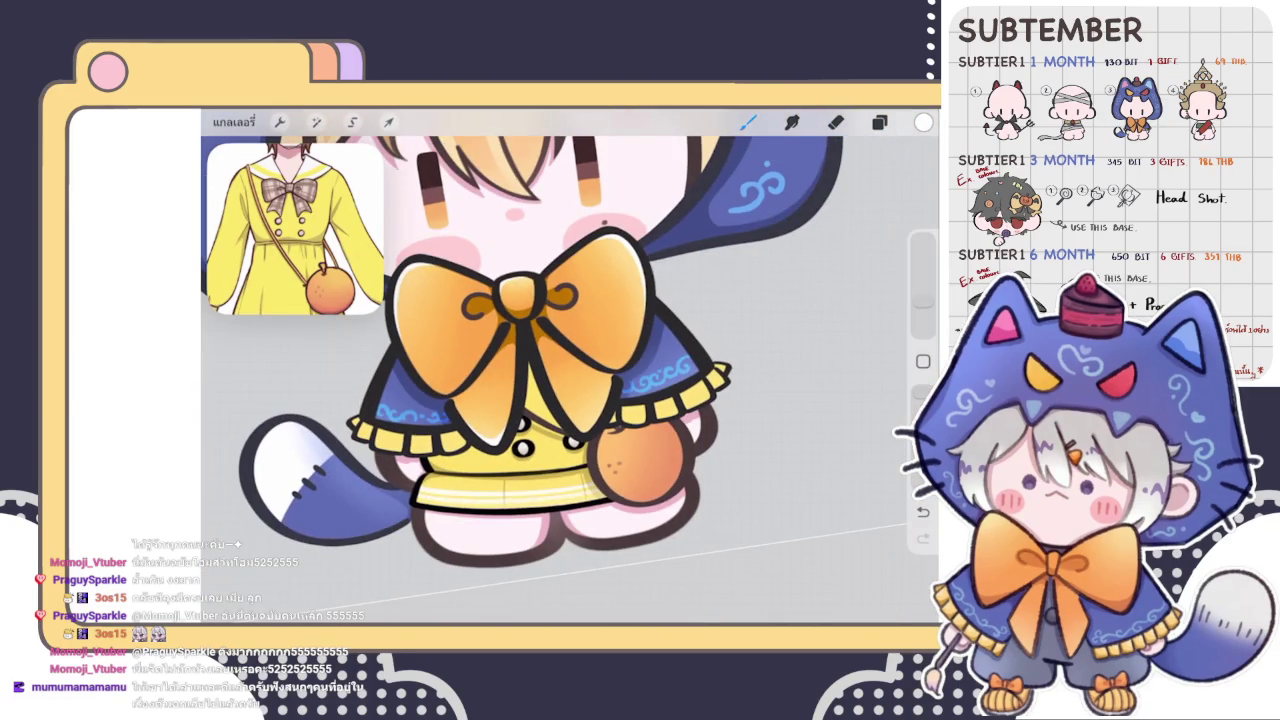
scroll(540, 400, up, 3)
scroll(540, 400, up, 3)
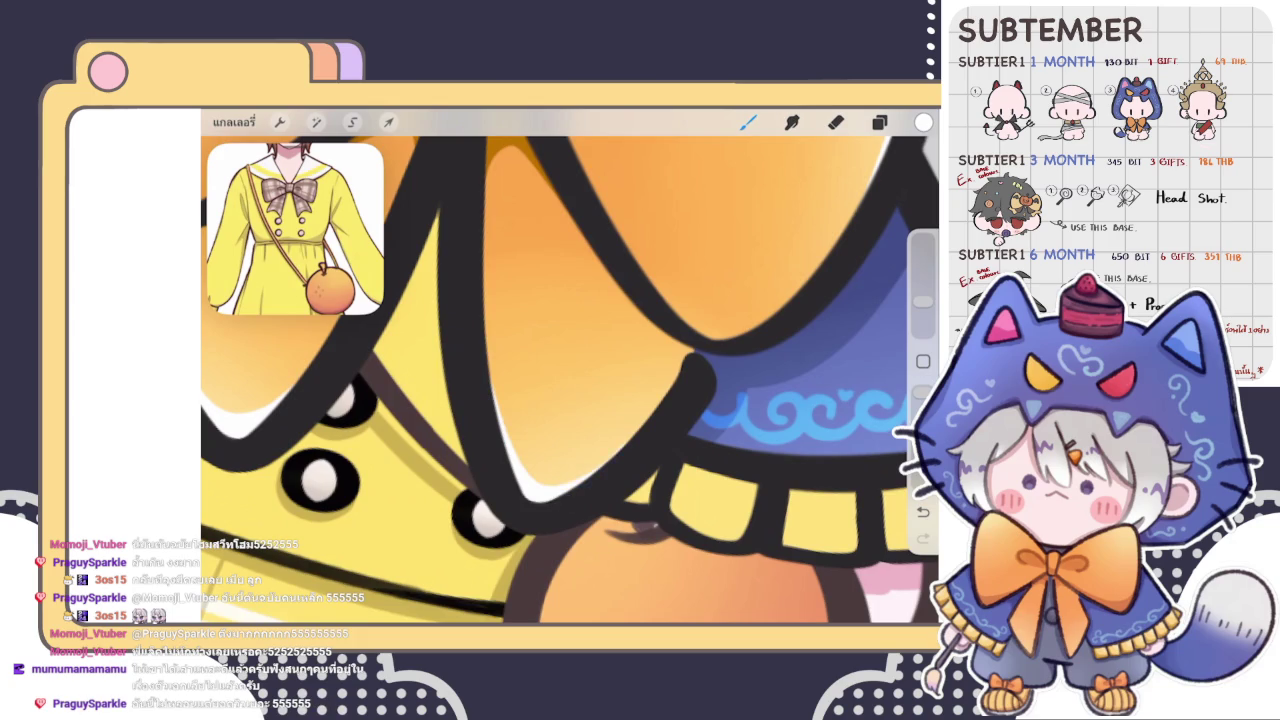
scroll(570, 380, down, 3)
scroll(570, 380, down, 3)
scroll(570, 380, down, 2)
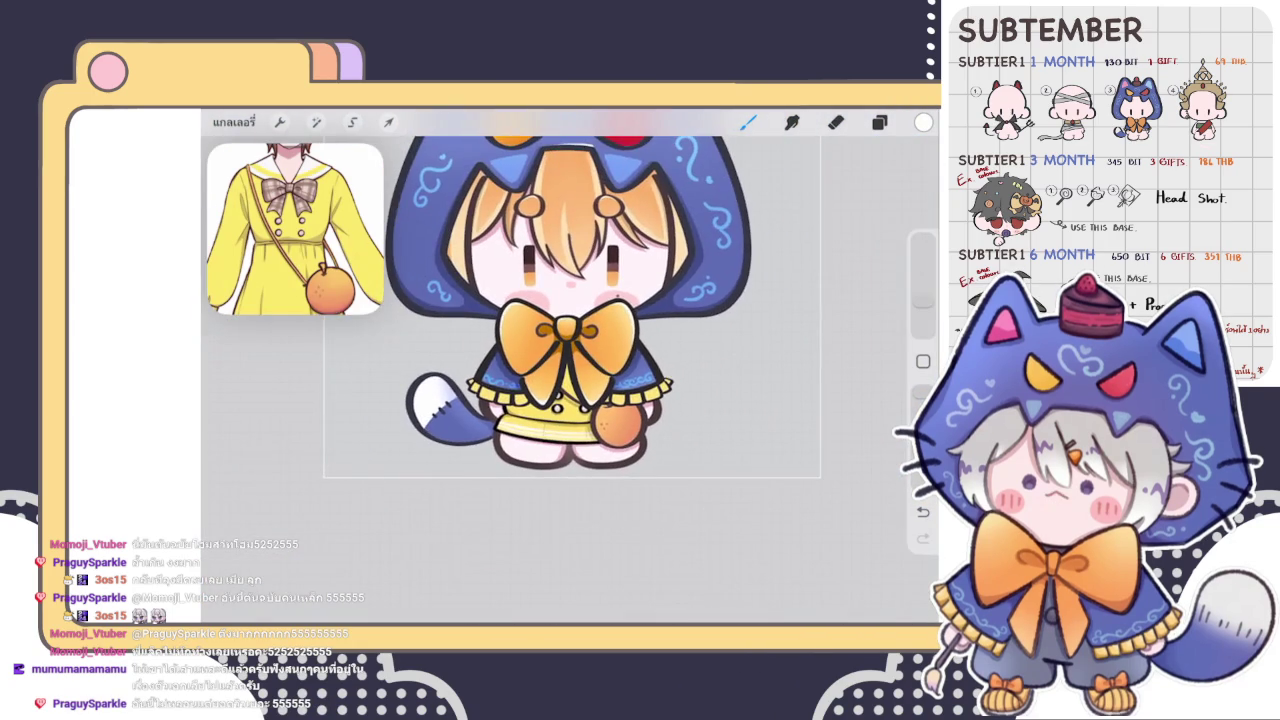
click(923, 122)
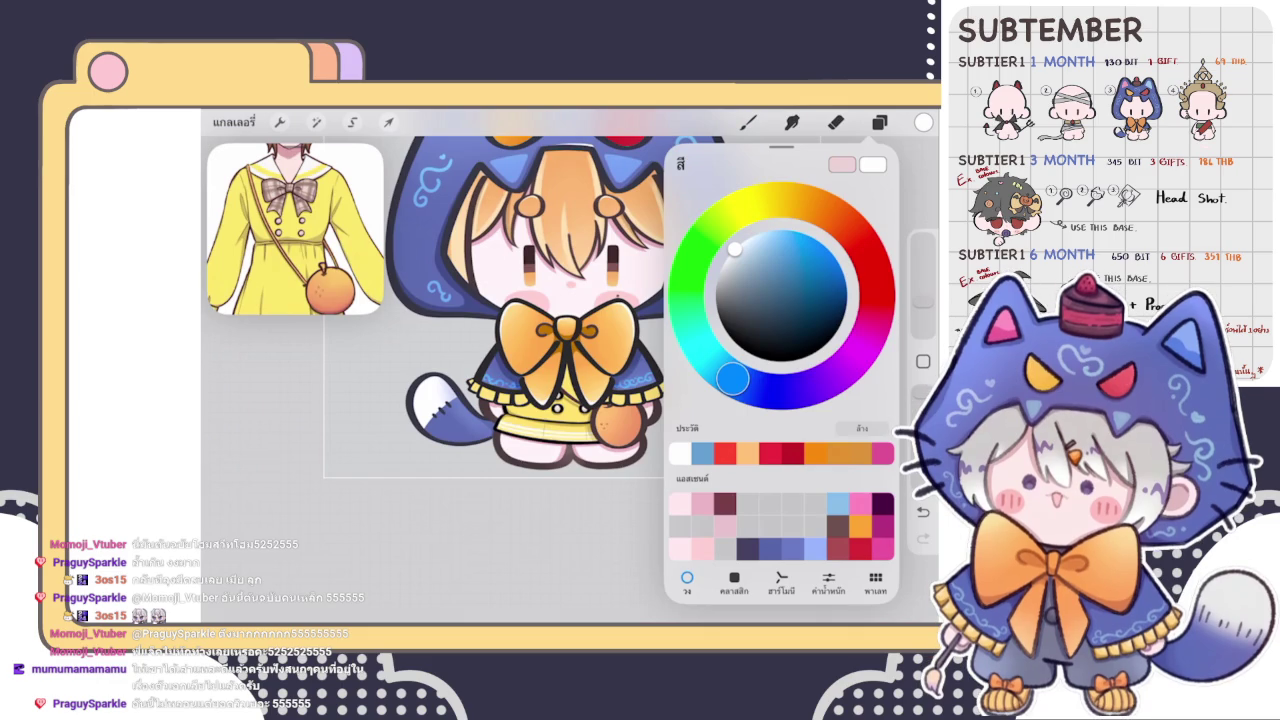
- Close the colour picker, switch to the Brush, and stroke white along the cape's left edge
click(879, 122)
click(879, 122)
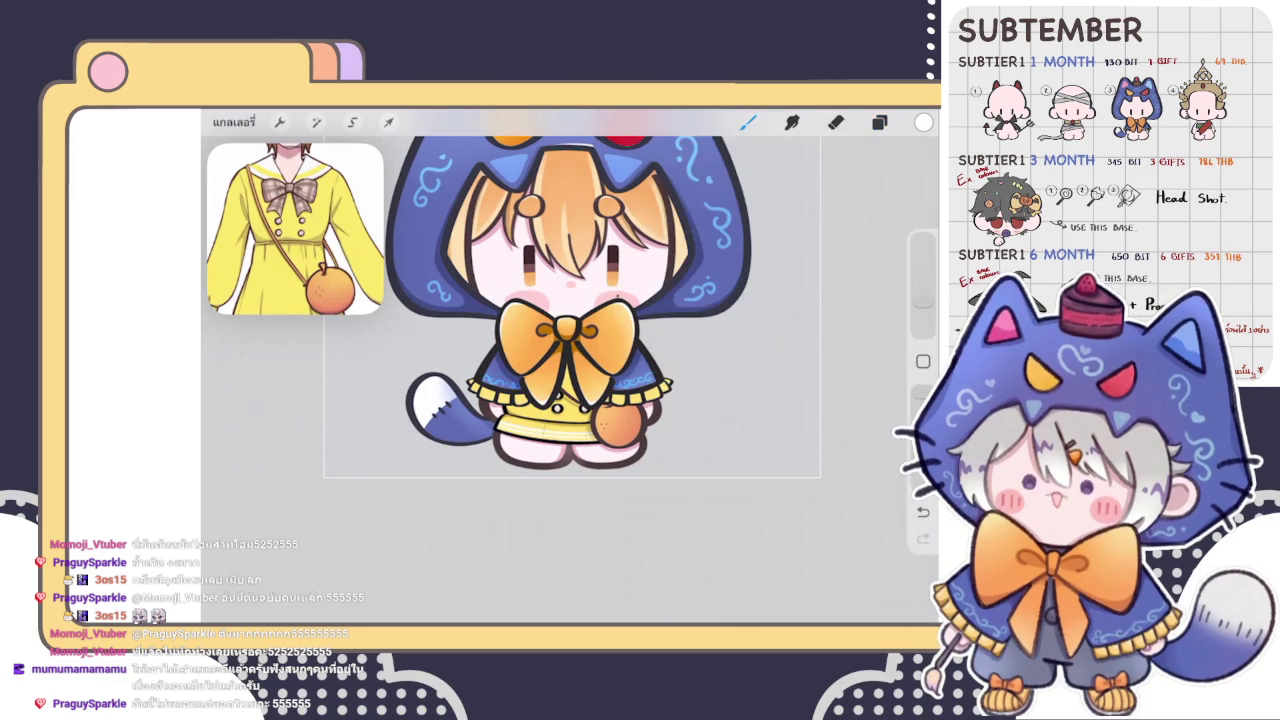
click(748, 122)
scroll(660, 330, up, 3)
scroll(654, 318, down, 3)
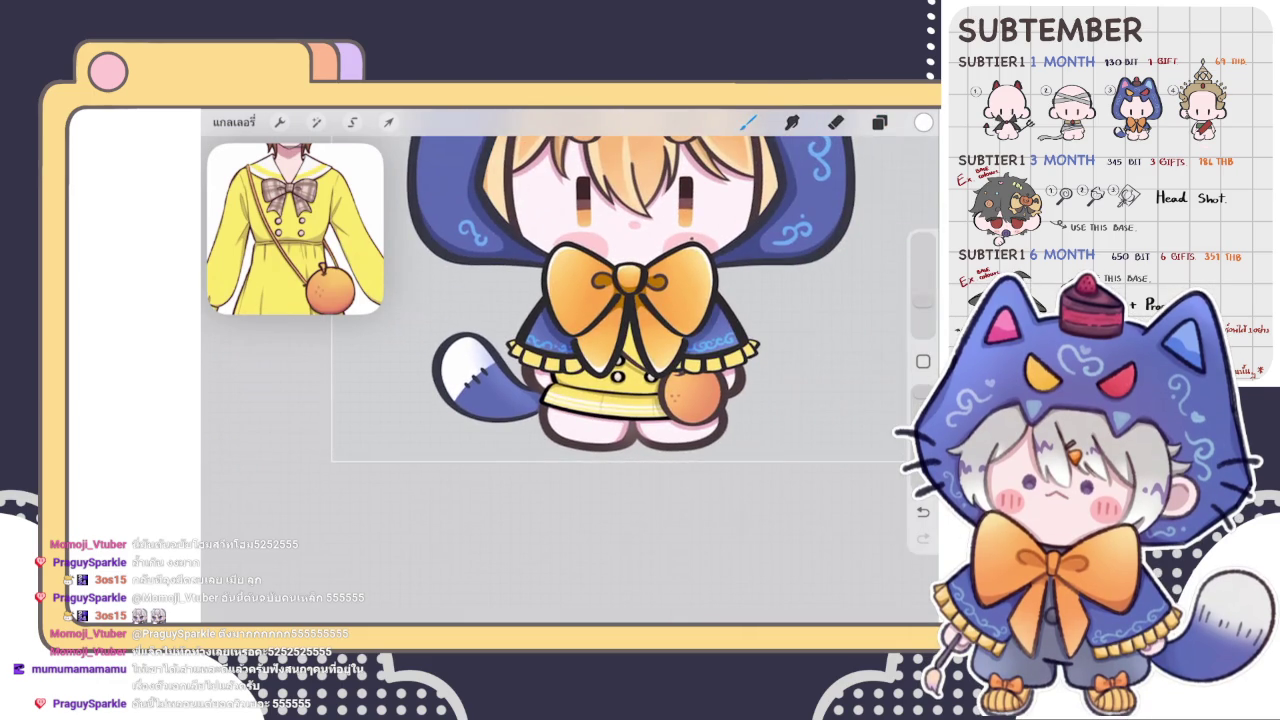
scroll(541, 321, up, 3)
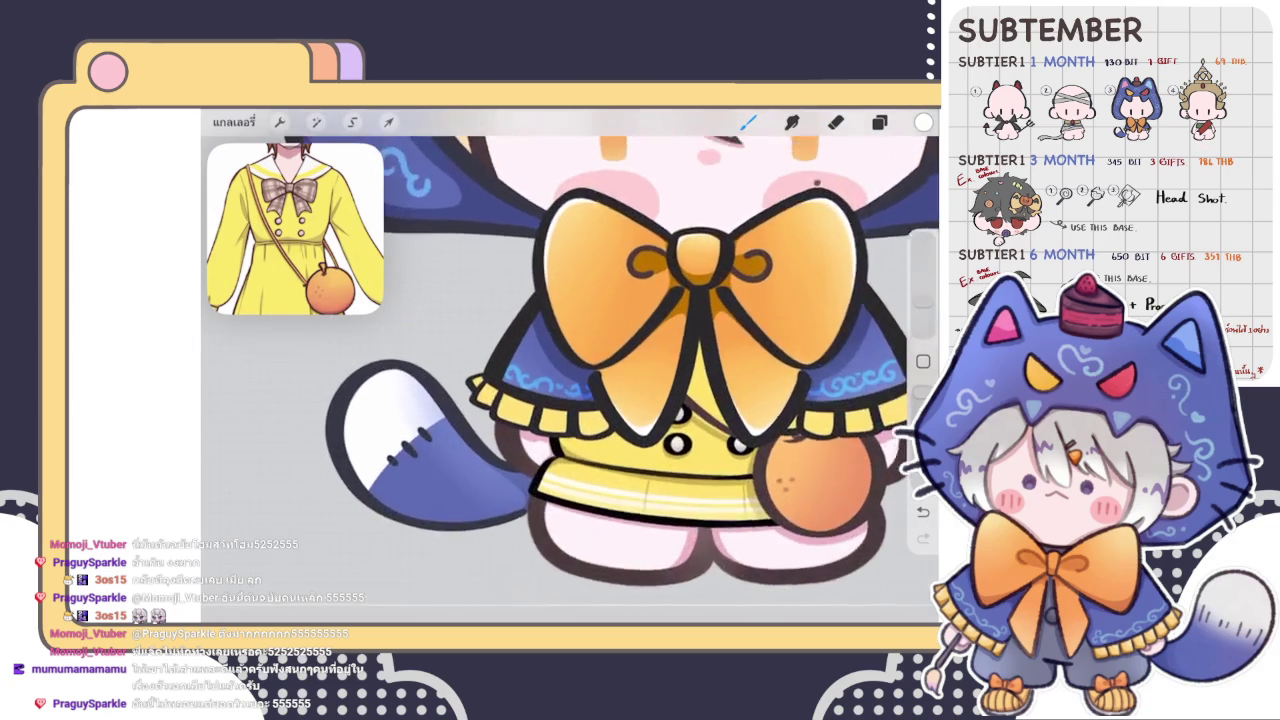
scroll(541, 321, up, 2)
drag(562, 294, 503, 392)
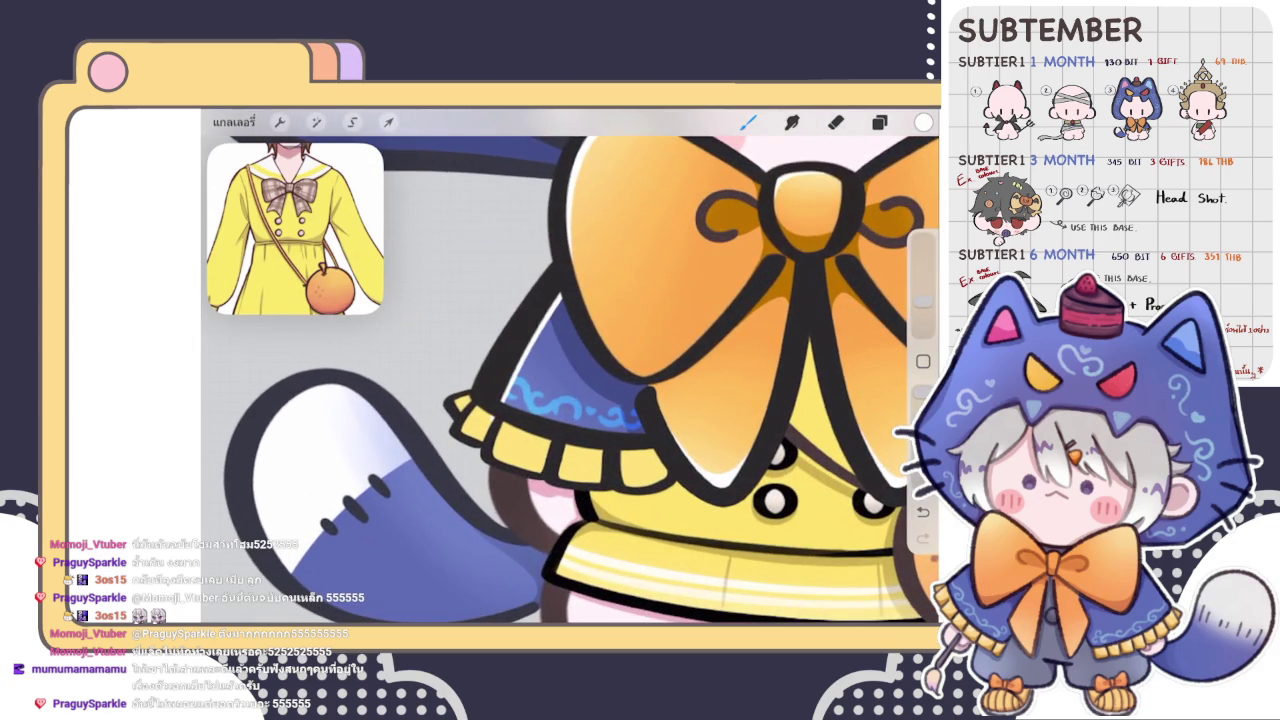
- Redraw the cape-edge highlight shorter, undoing strokes until it fits the outline
scroll(560, 380, up, 2)
scroll(560, 380, up, 1)
scroll(560, 380, up, 1)
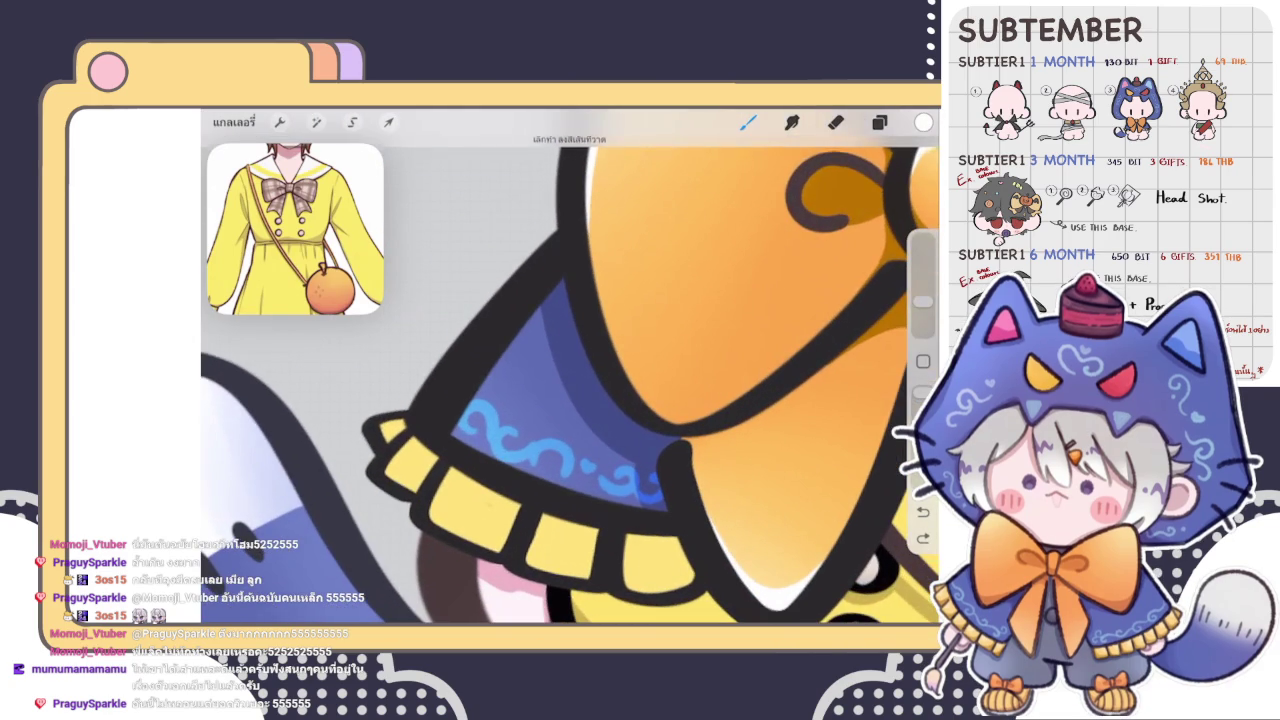
key(ctrl+z)
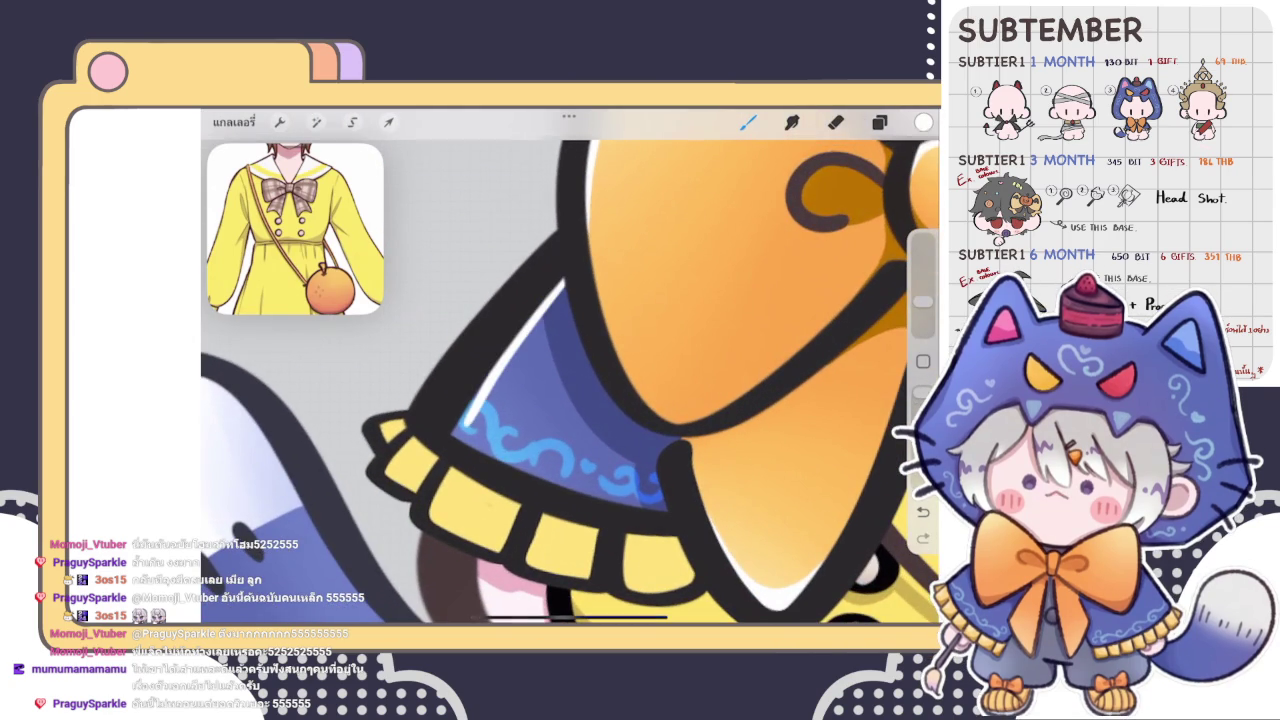
mouse_move(593, 252)
mouse_down()
mouse_move(474, 395)
mouse_move(568, 280)
mouse_up()
key(ctrl+z)
scroll(570, 365, down, 3)
scroll(570, 365, down, 2)
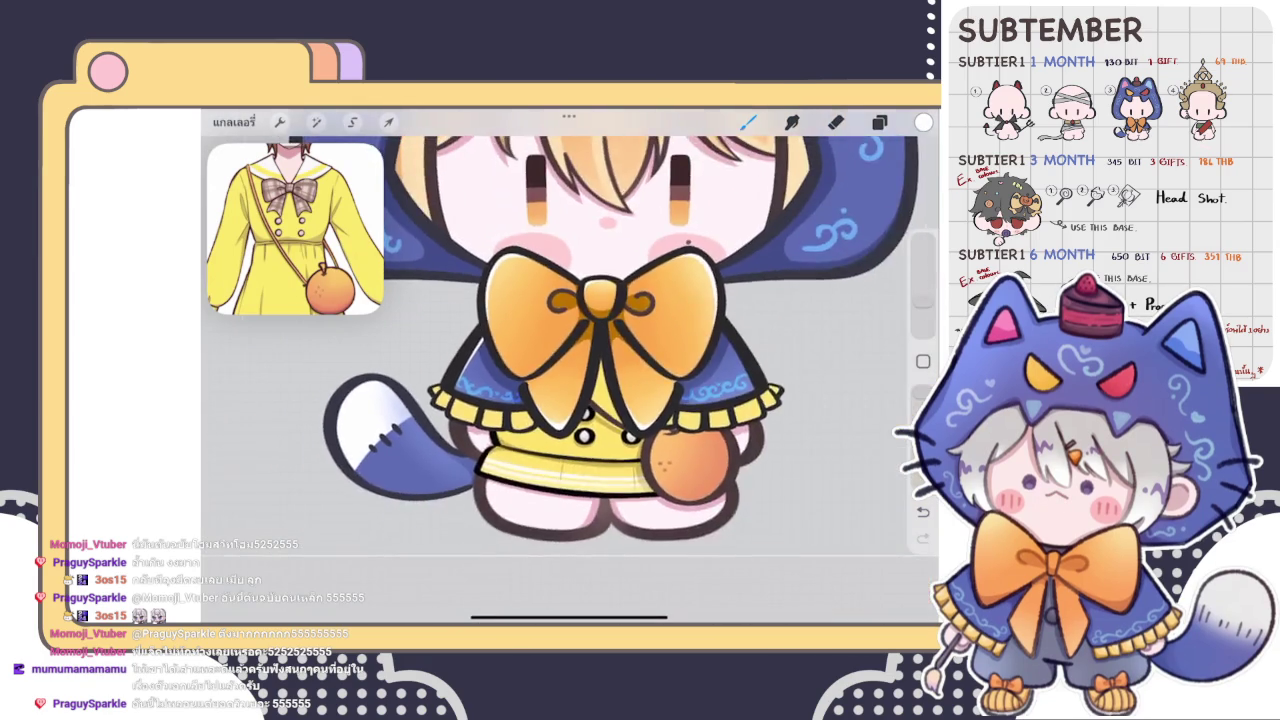
scroll(570, 365, down, 1)
scroll(570, 365, down, 1)
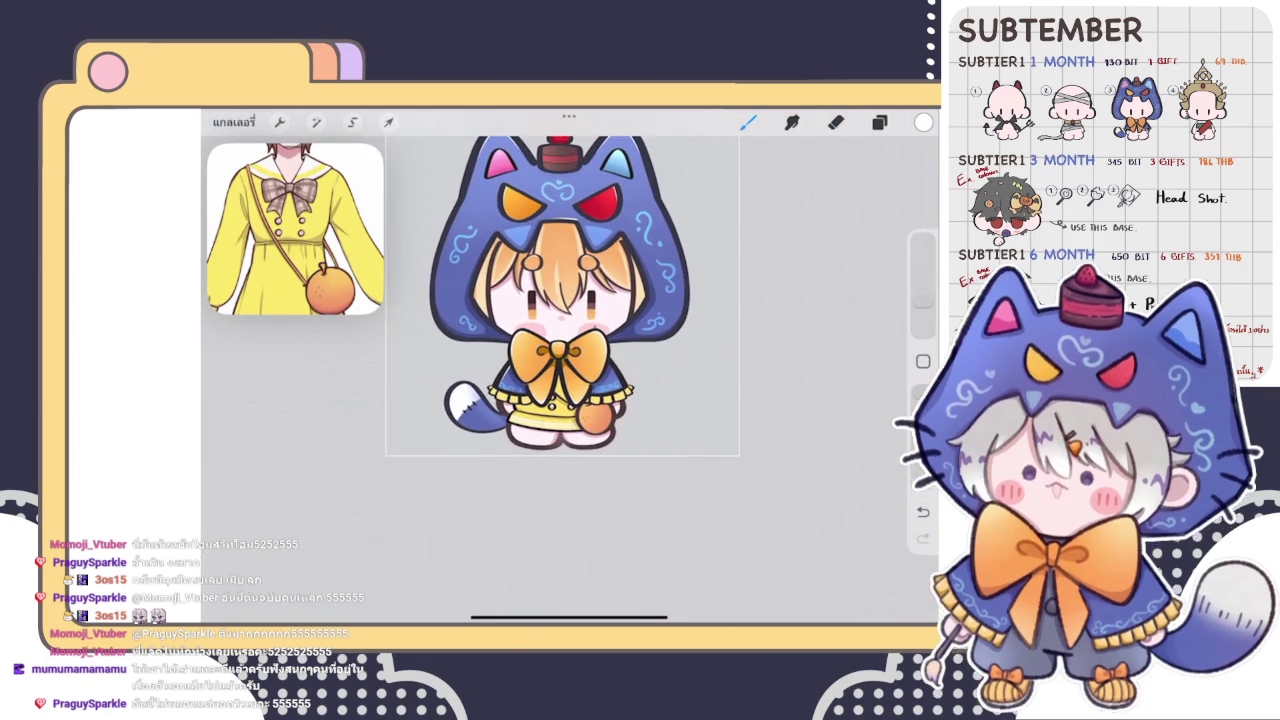
scroll(474, 392, up, 2)
scroll(474, 392, up, 3)
scroll(470, 375, up, 3)
scroll(470, 375, up, 2)
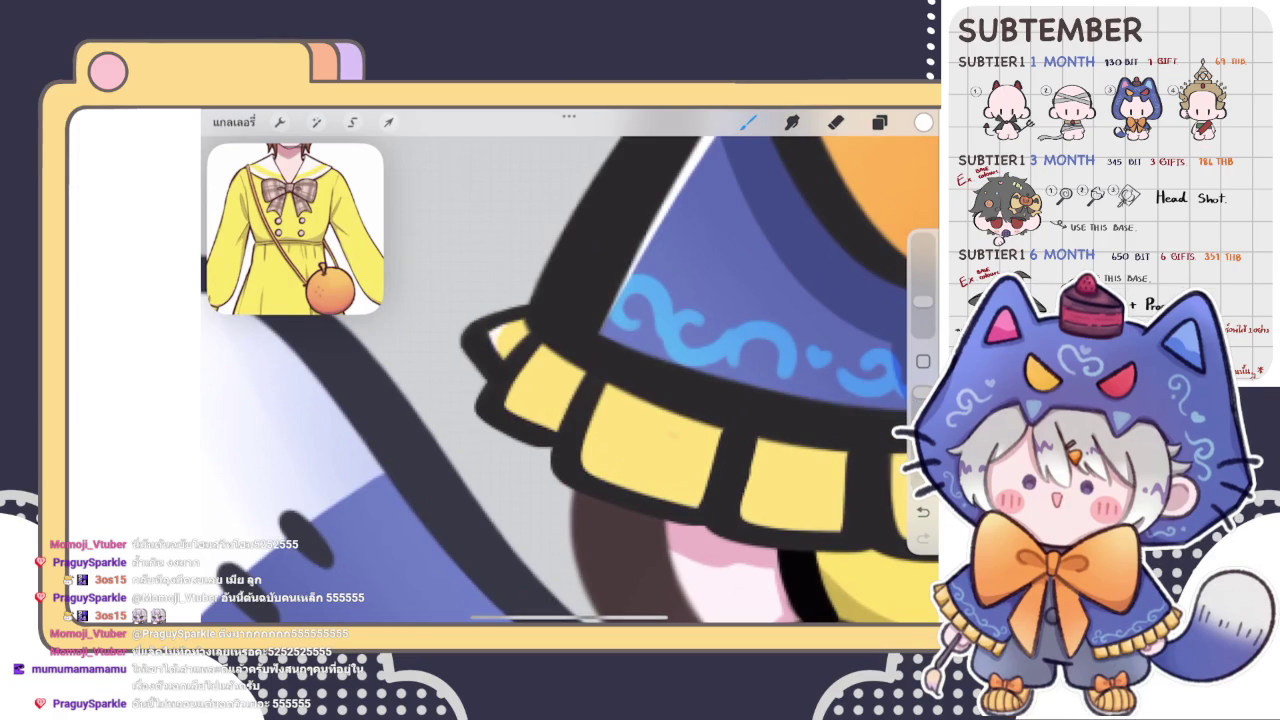
- Paint short white highlights along the yellow trim block edges under the cape
drag(527, 360, 513, 420)
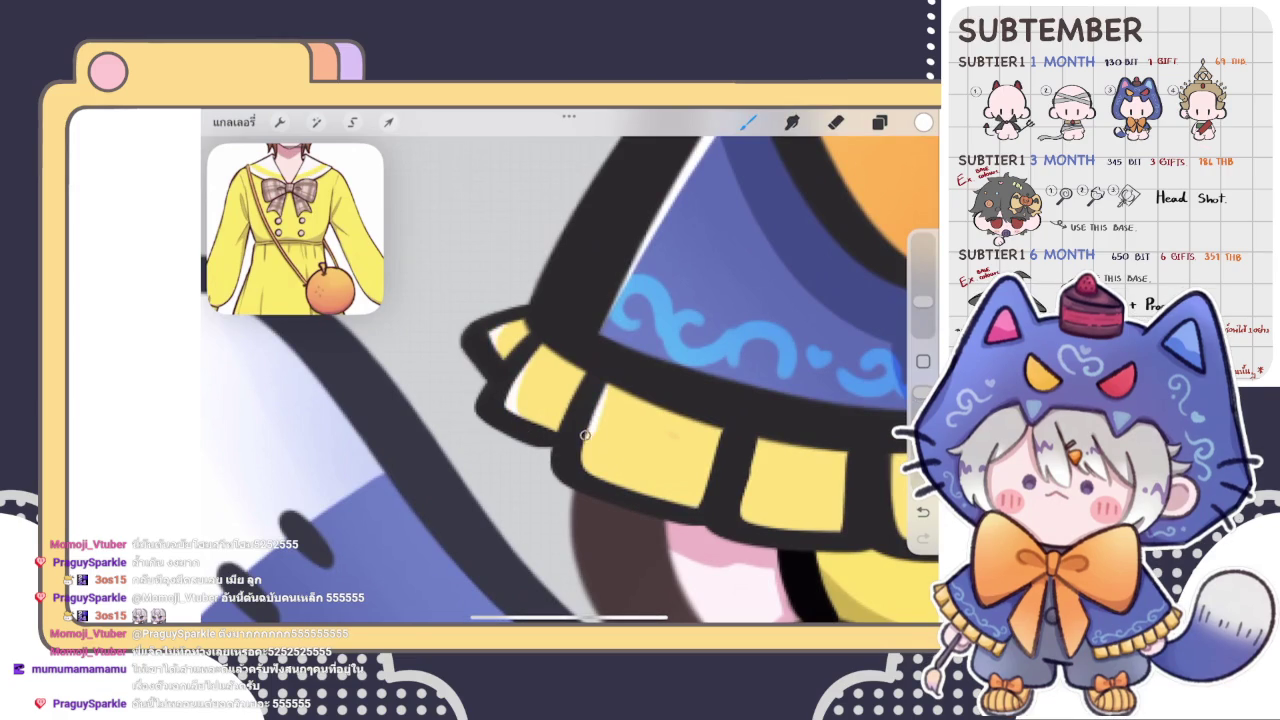
drag(560, 380, 520, 325)
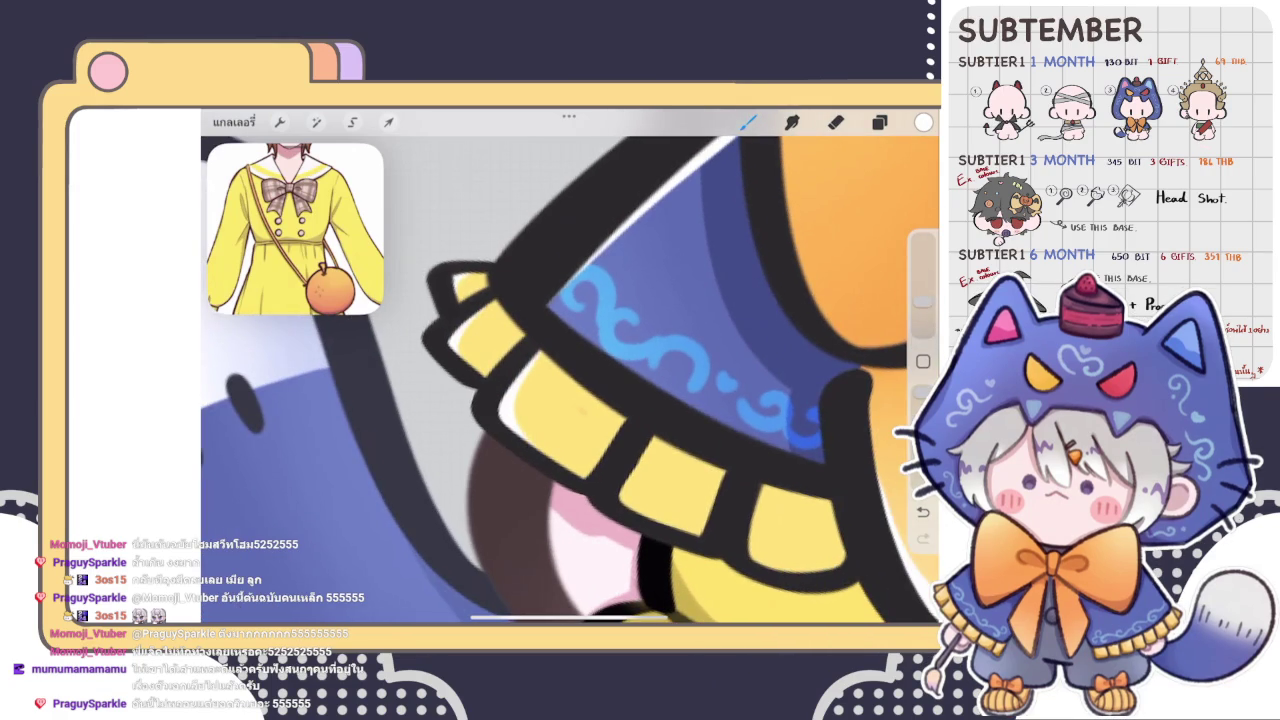
drag(560, 380, 490, 315)
mouse_move(571, 392)
mouse_down()
mouse_move(487, 422)
mouse_move(520, 490)
mouse_up()
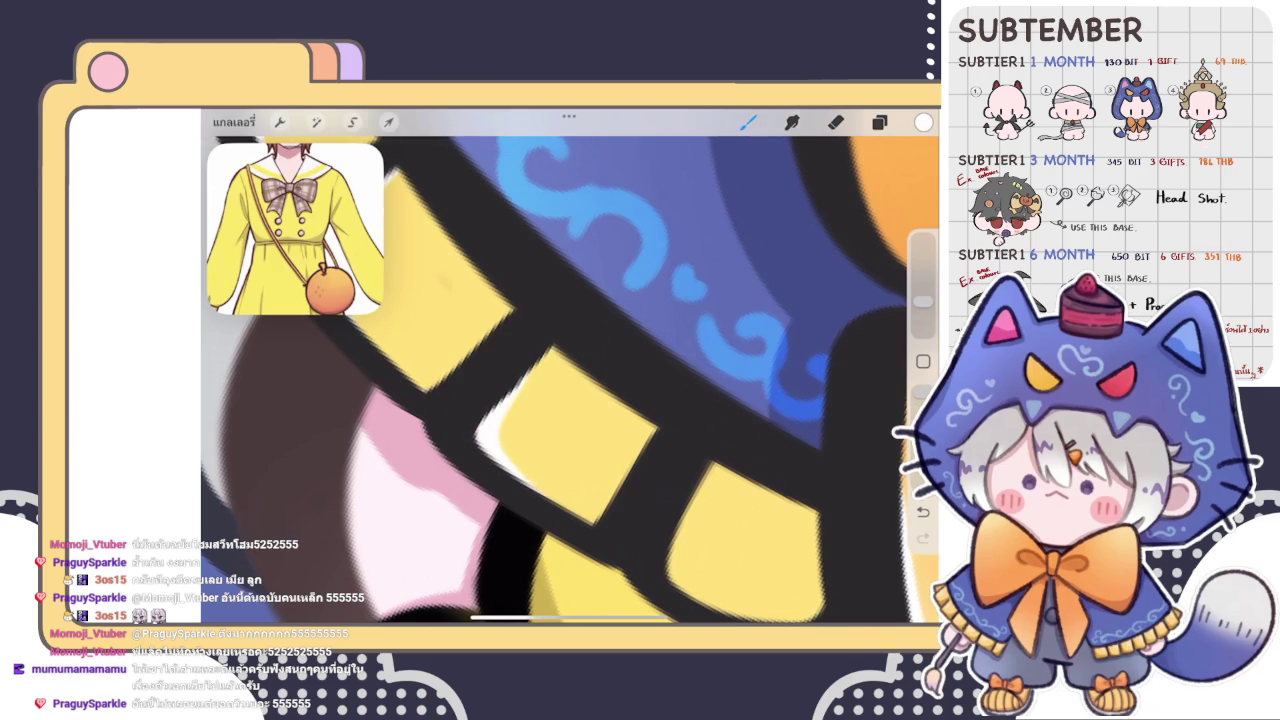
- Undo the last trim stroke and highlight a yellow block's lower-right edge instead
drag(560, 420, 520, 380)
mouse_move(584, 513)
mouse_down()
mouse_move(600, 470)
mouse_move(530, 445)
mouse_up()
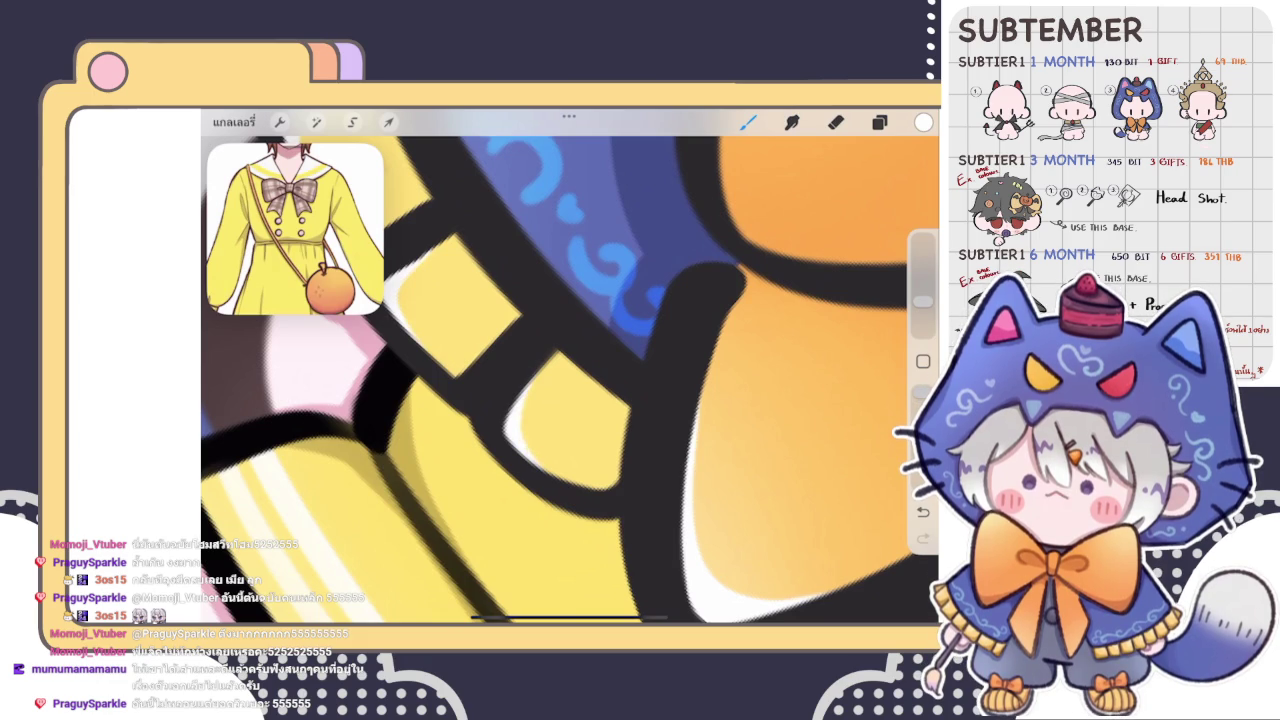
scroll(570, 365, down, 5)
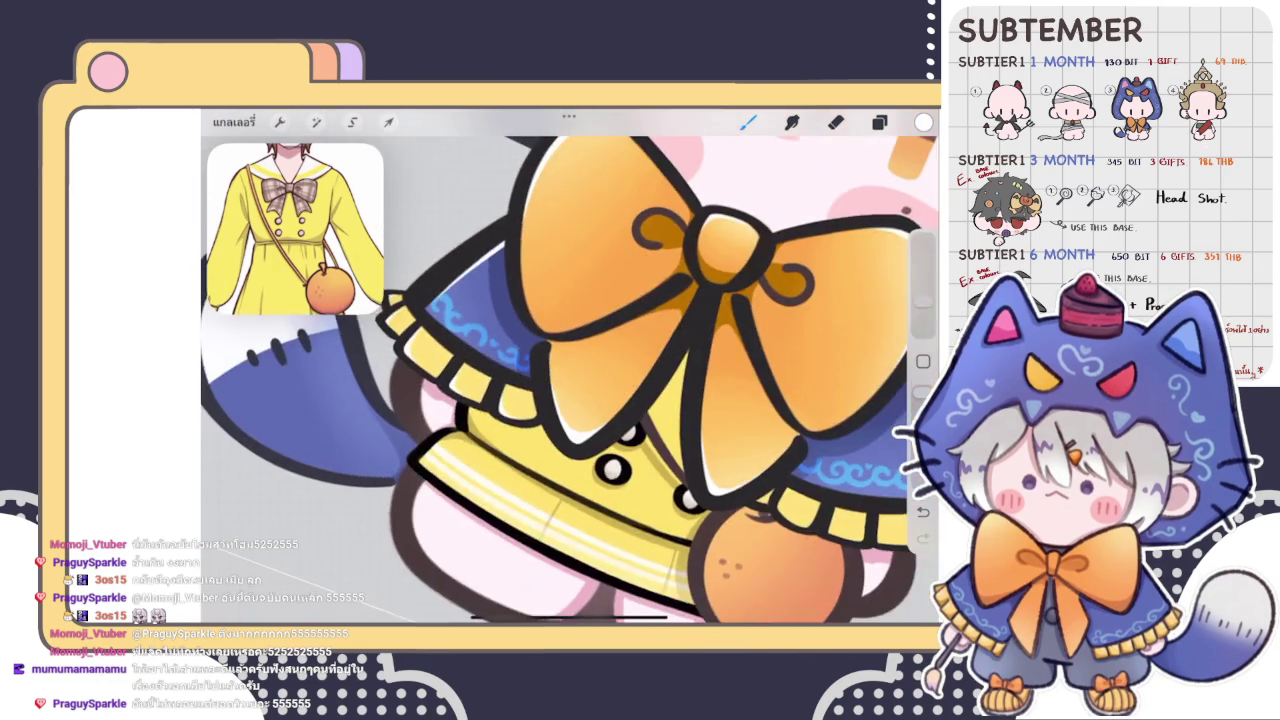
scroll(640, 420, up, 2)
scroll(640, 420, up, 3)
scroll(640, 420, up, 3)
scroll(640, 420, up, 2)
scroll(570, 380, up, 1)
key(ctrl+z)
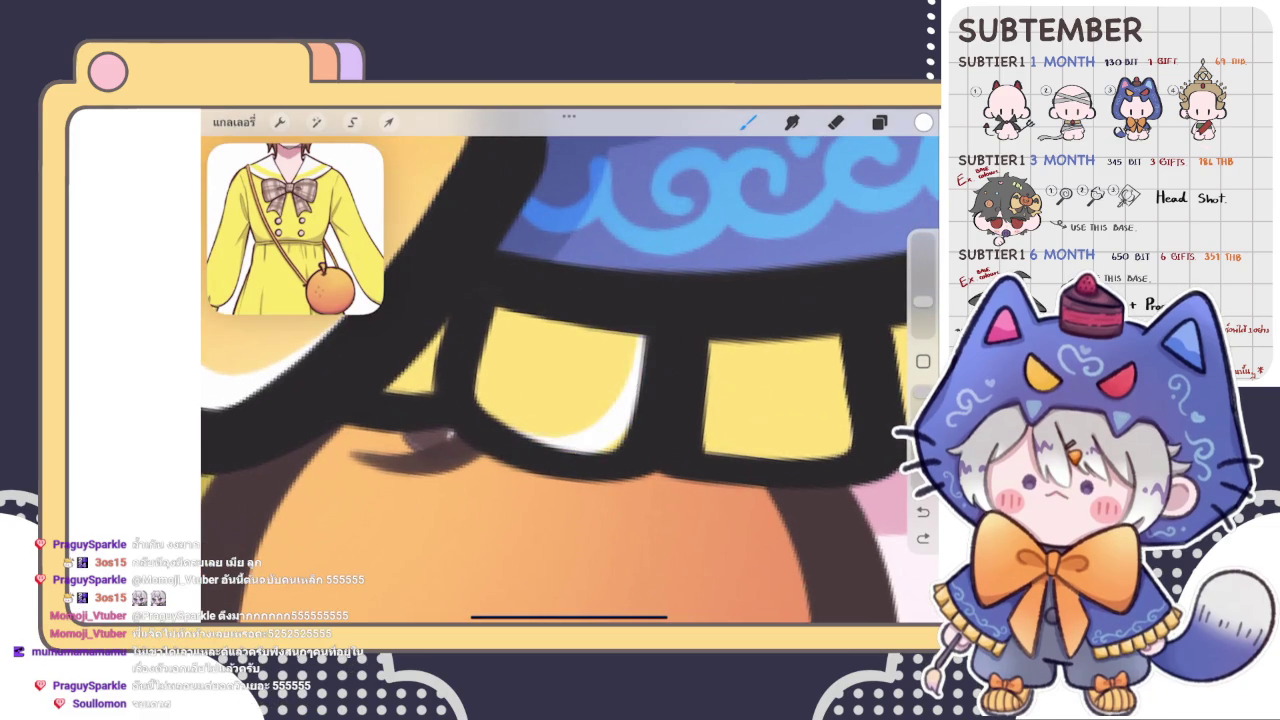
drag(575, 447, 641, 345)
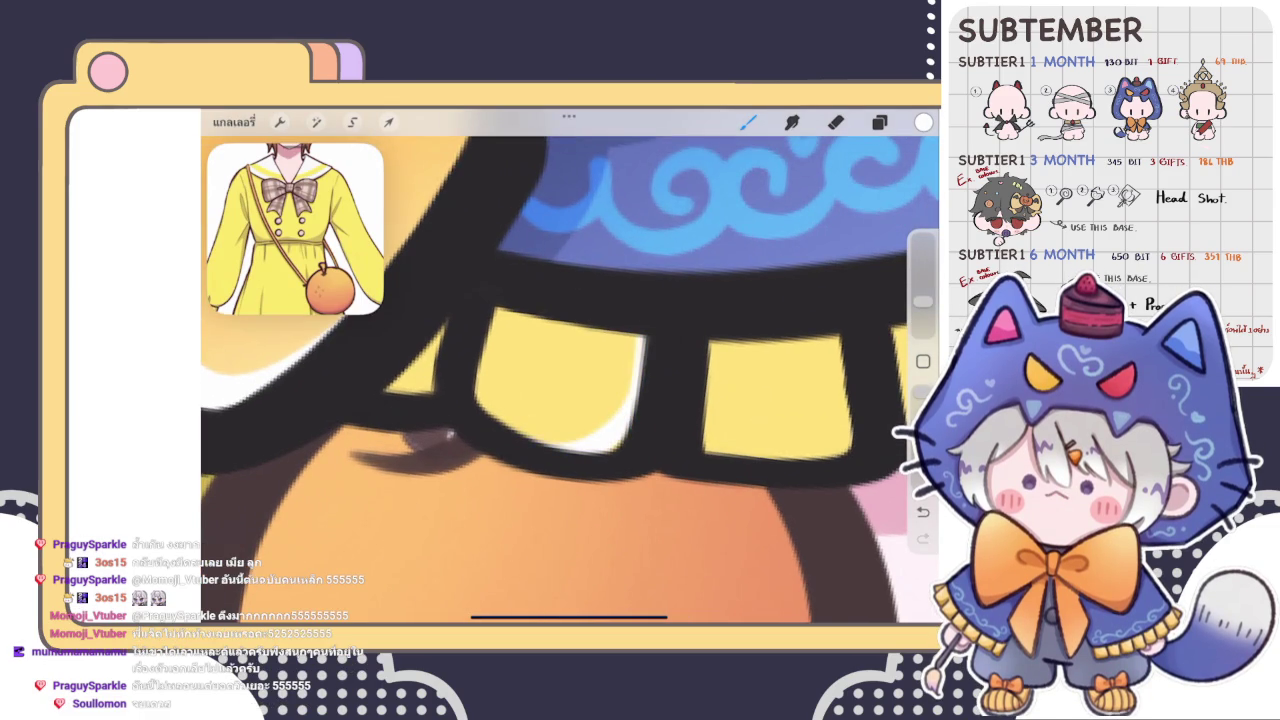
scroll(570, 443, down, 1)
scroll(570, 370, down, 3)
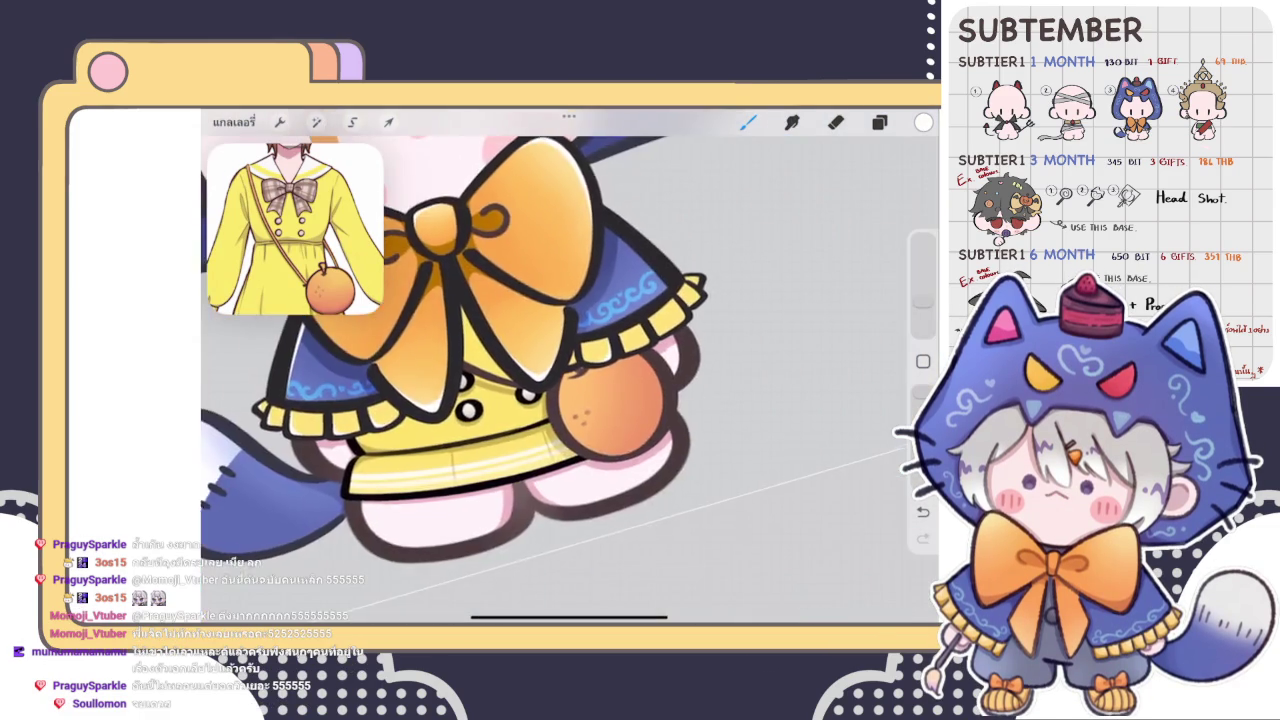
scroll(570, 370, up, 2)
- Toggle the line-art group off and on, then select the orange's layer for painting
click(879, 121)
click(873, 361)
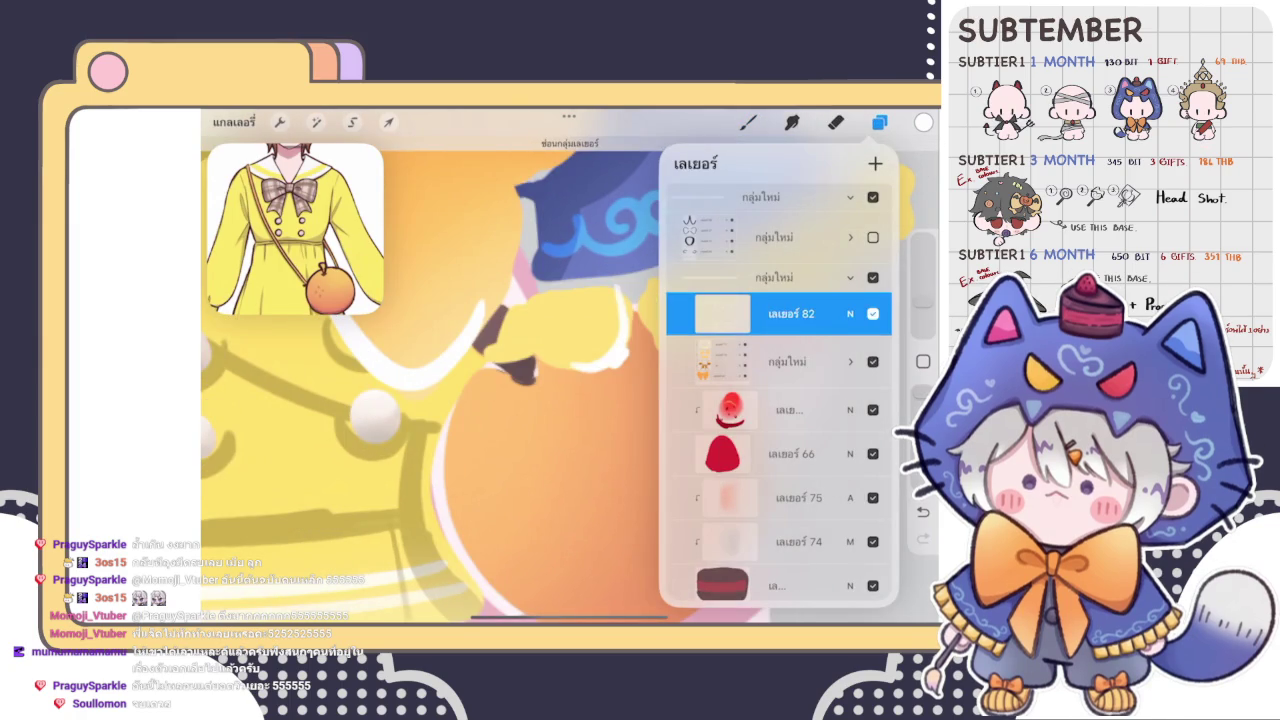
click(873, 237)
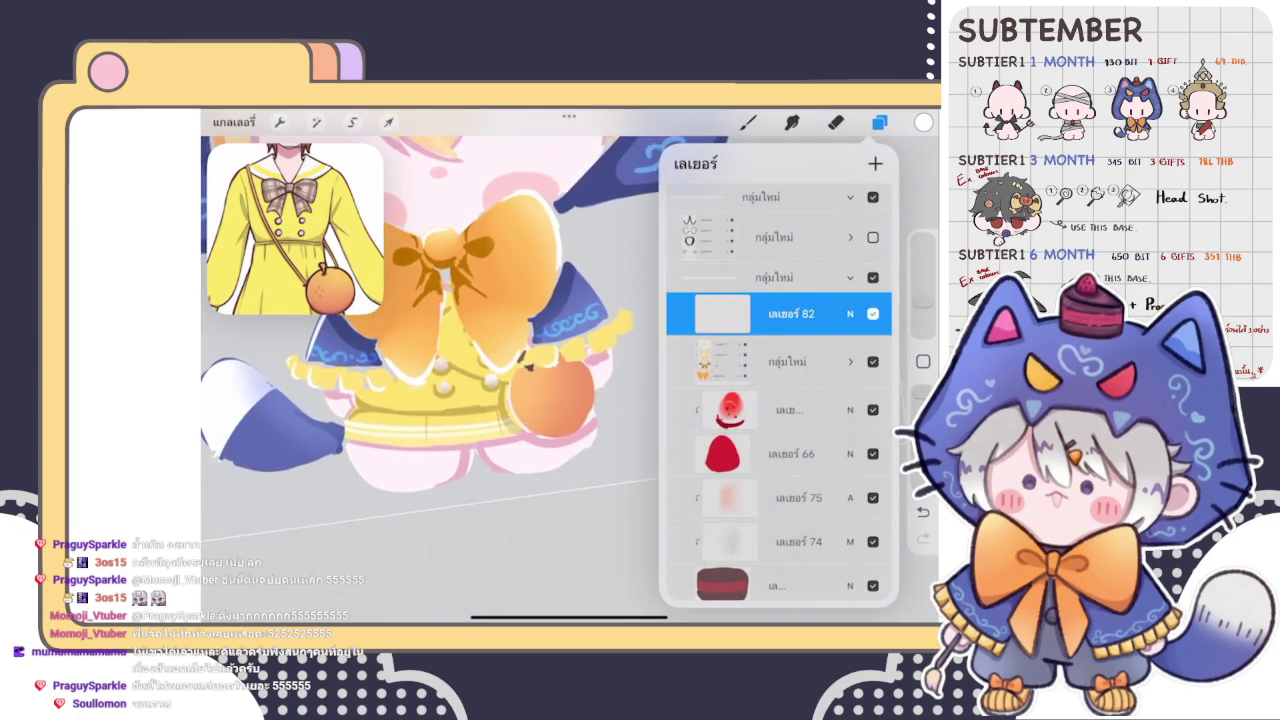
scroll(430, 380, up, 3)
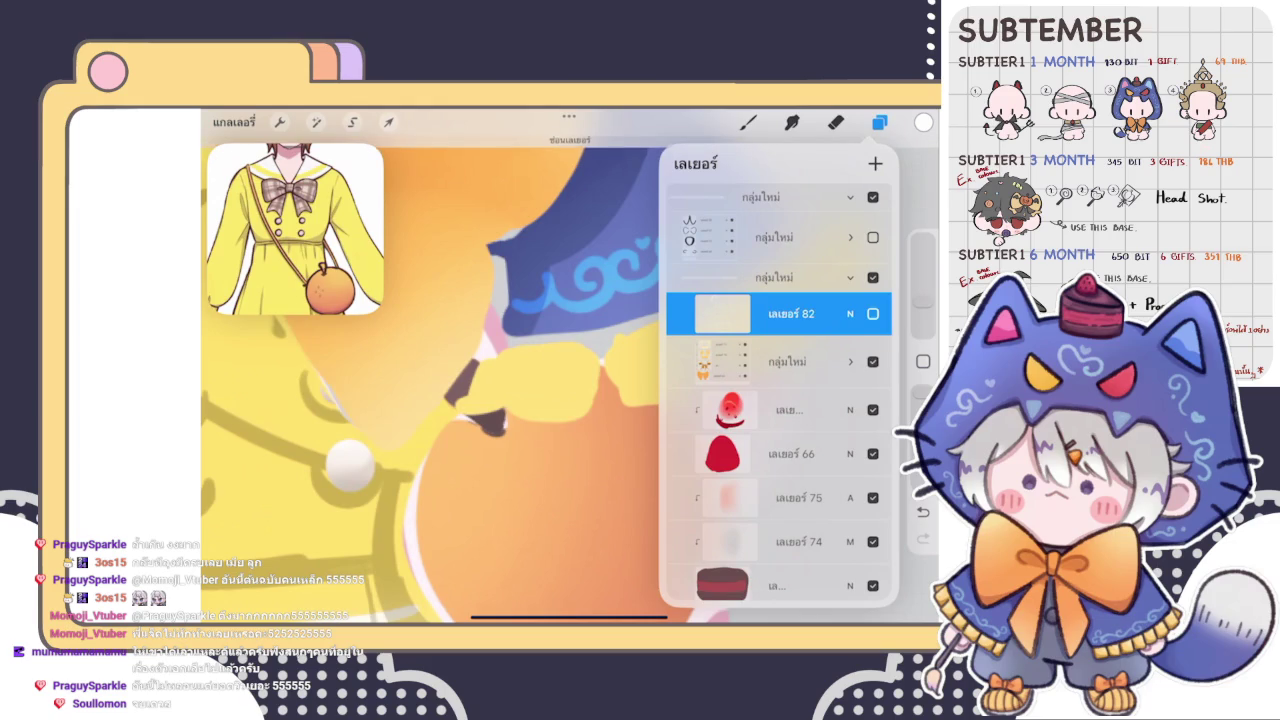
click(873, 277)
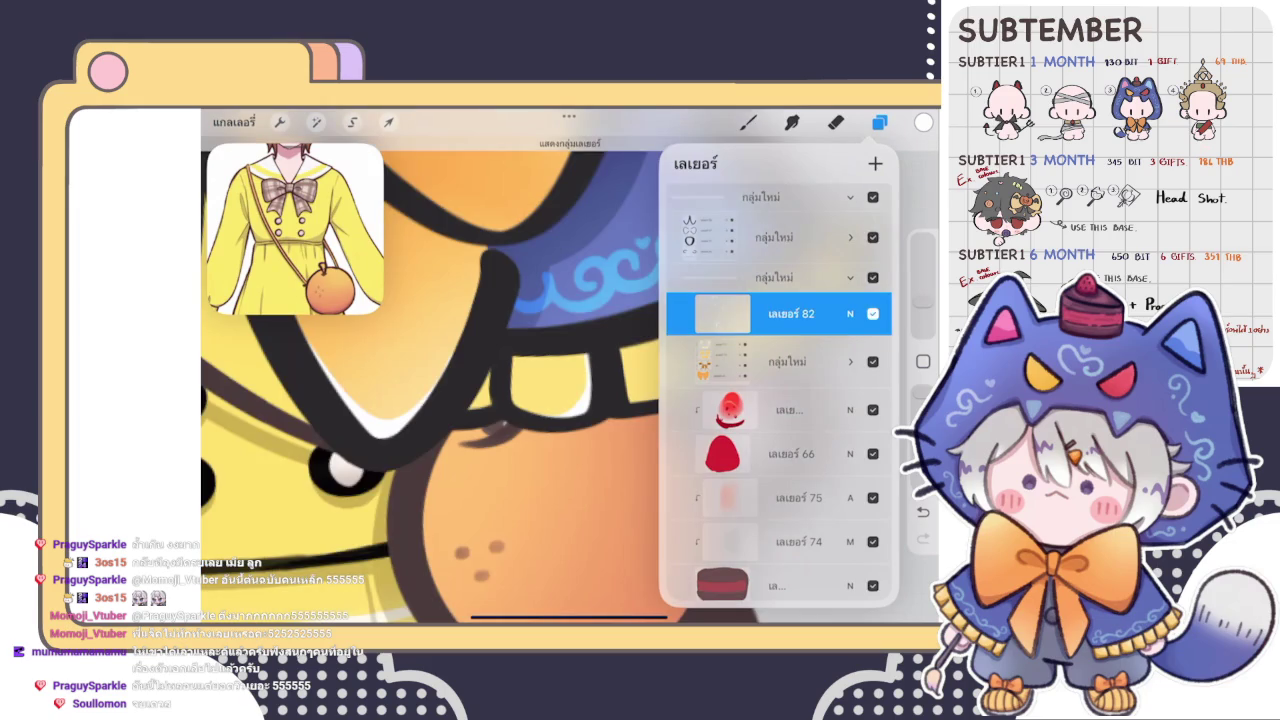
scroll(780, 400, down, 5)
scroll(778, 400, down, 1)
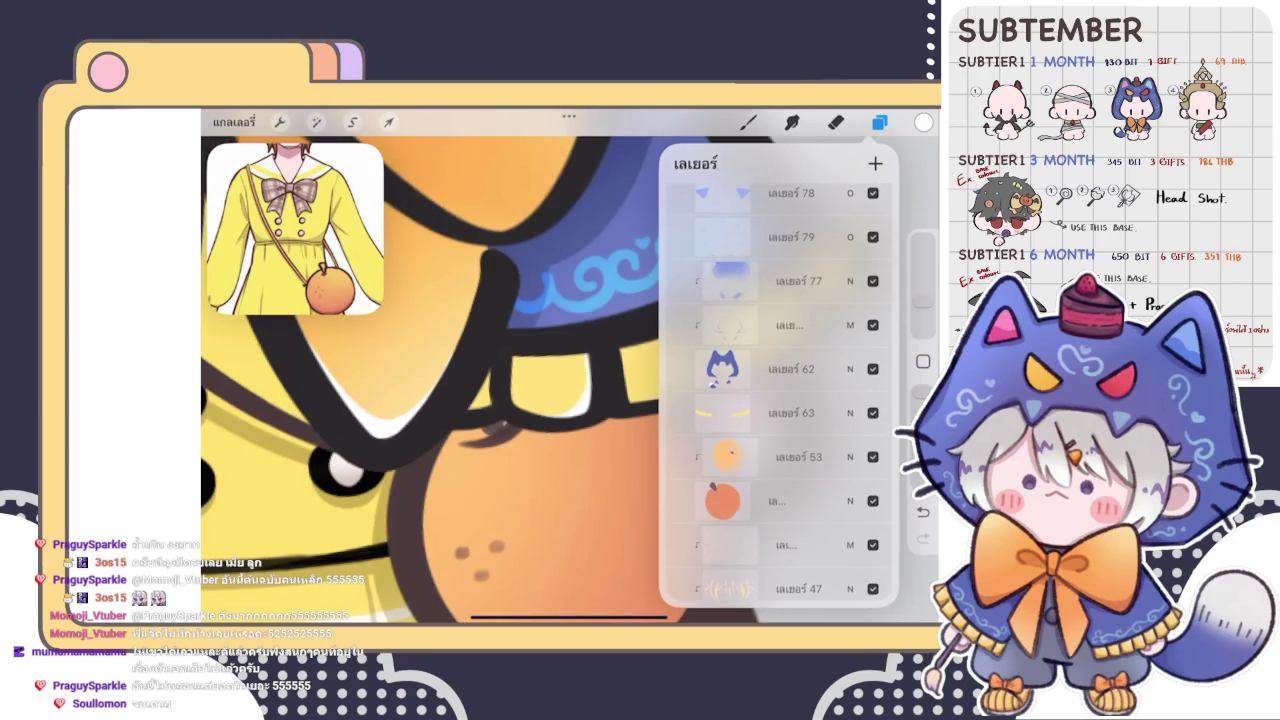
click(778, 500)
click(748, 122)
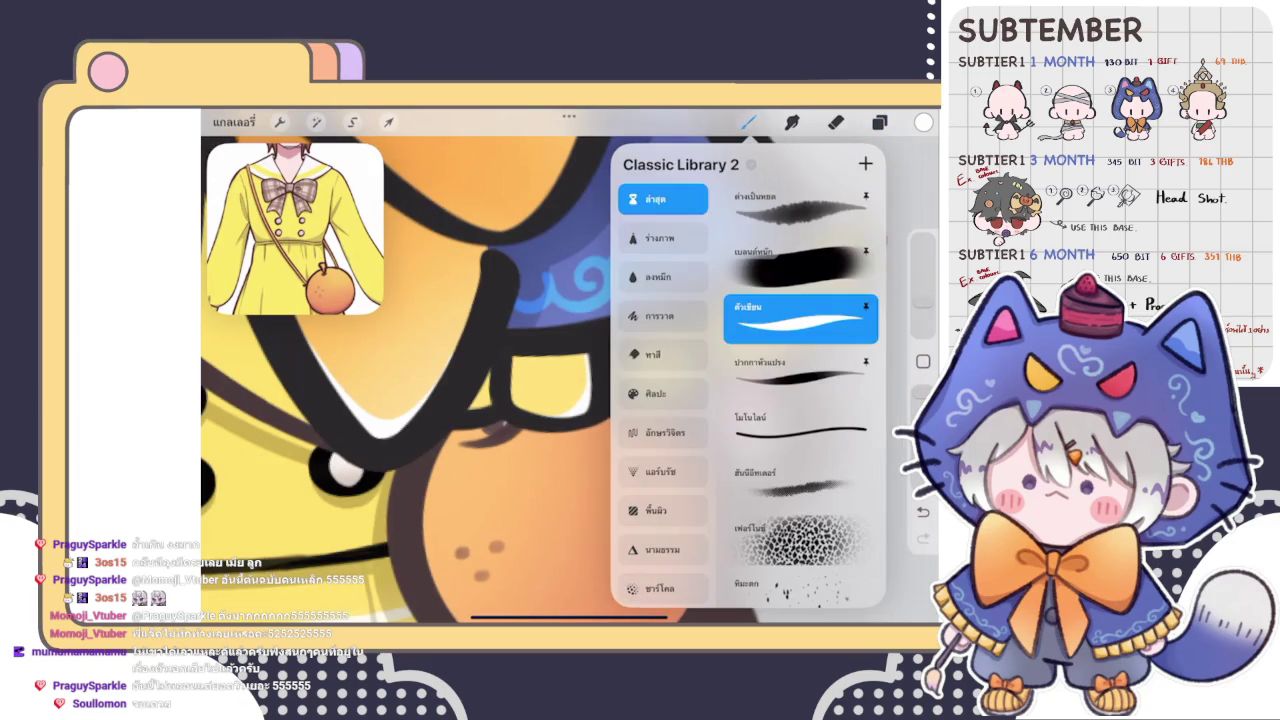
- Open the brush library, then make the orange's layer visible again in Layers
click(748, 122)
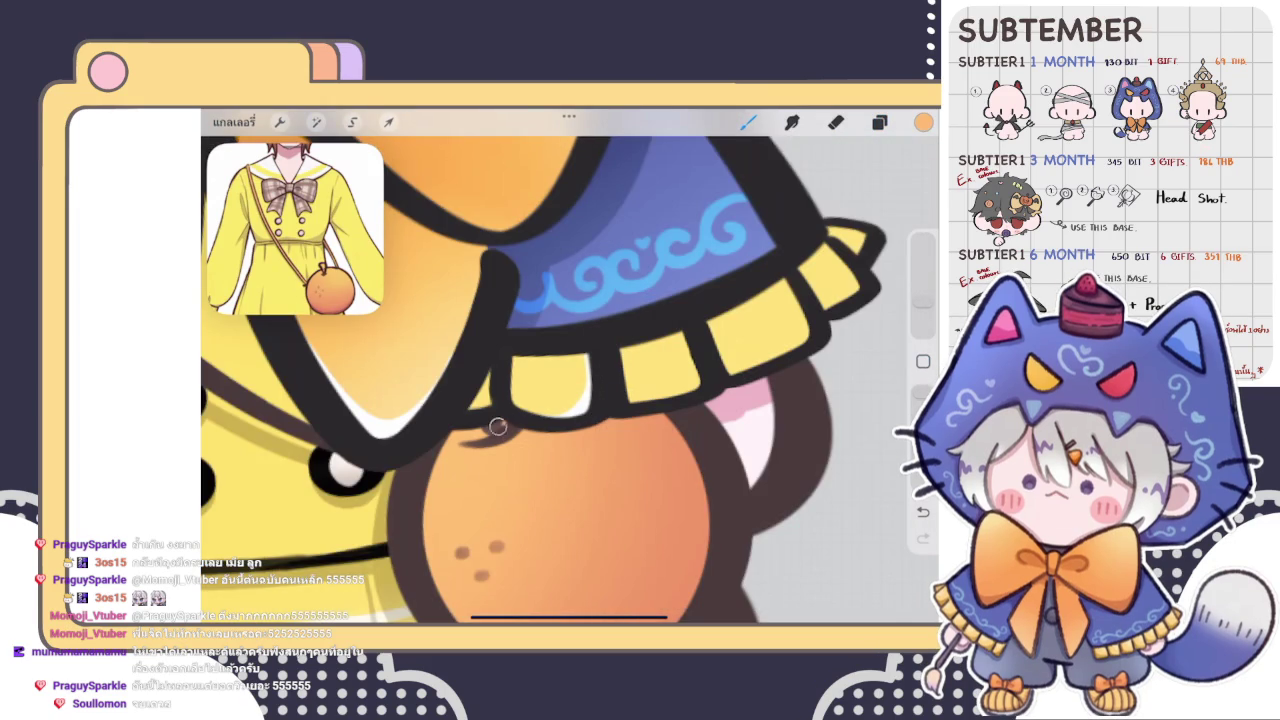
click(879, 122)
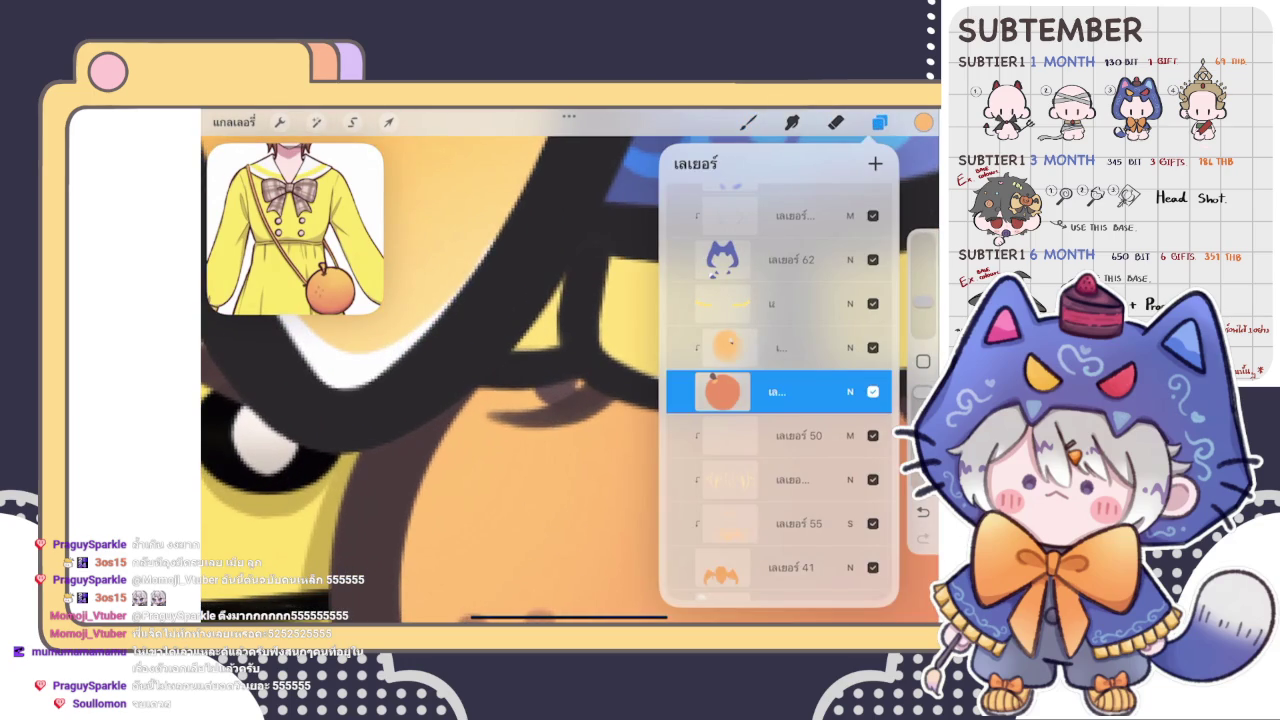
double_click(873, 391)
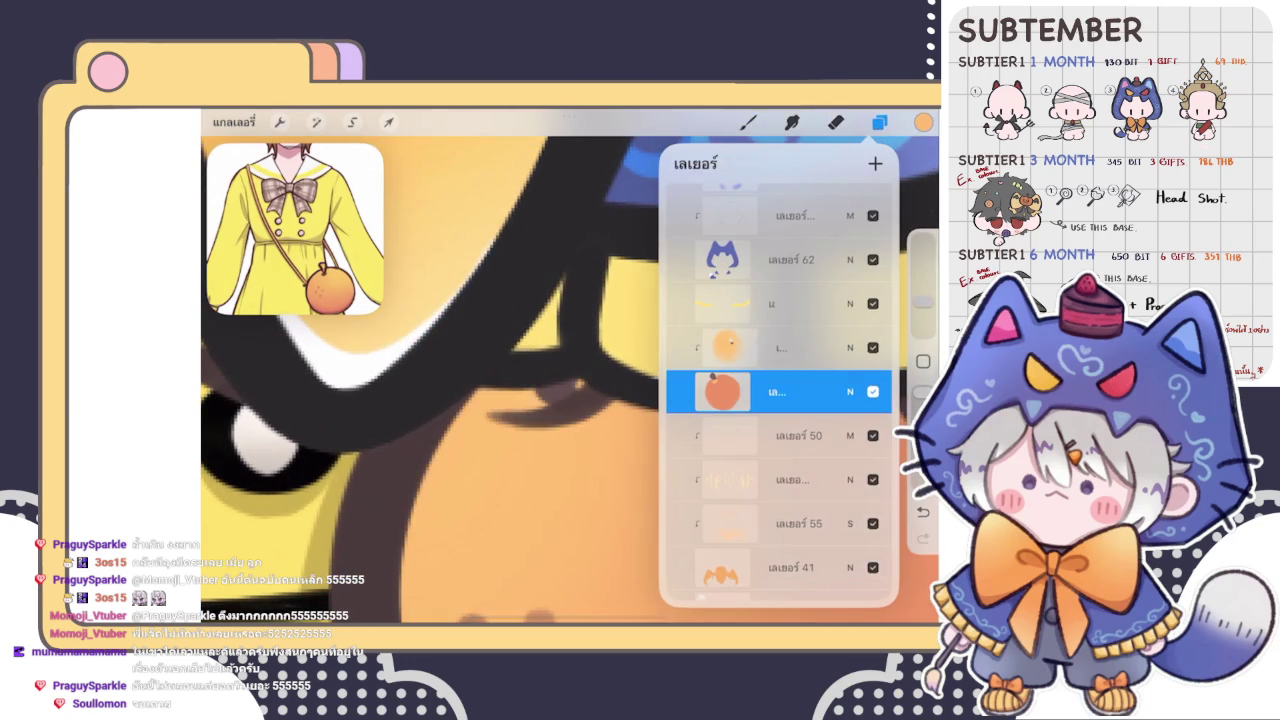
click(748, 122)
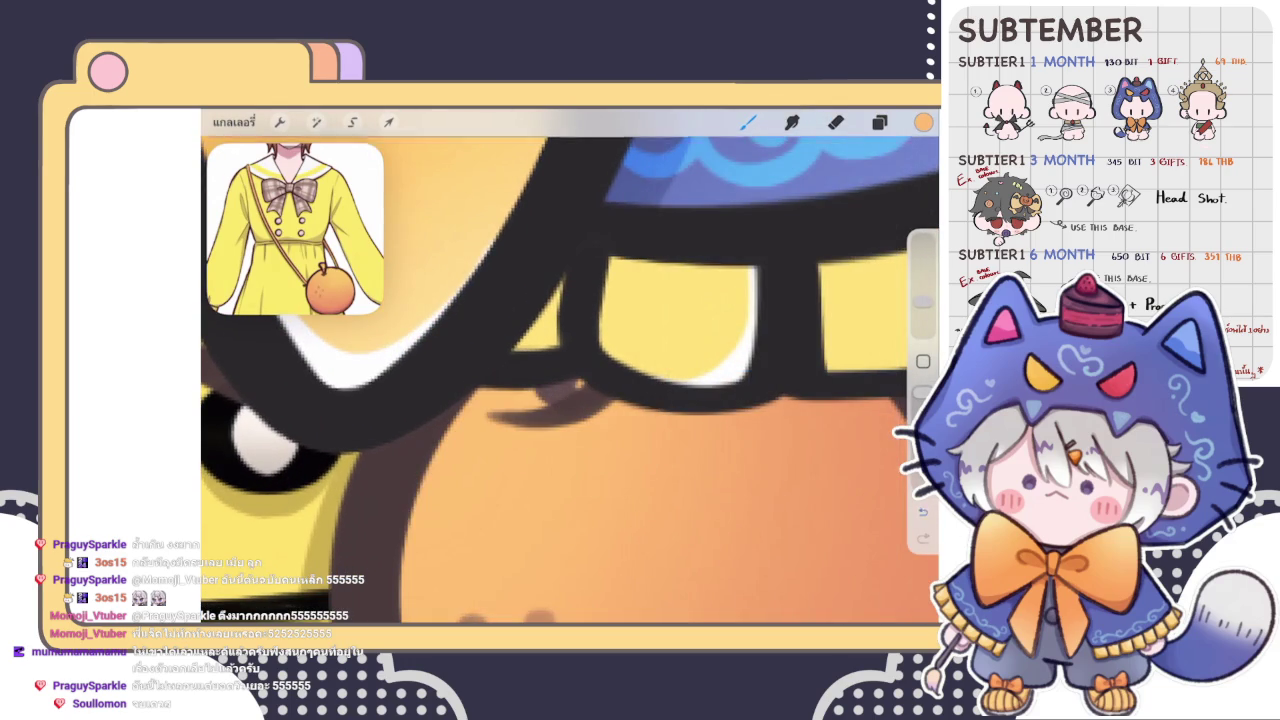
click(879, 122)
click(873, 391)
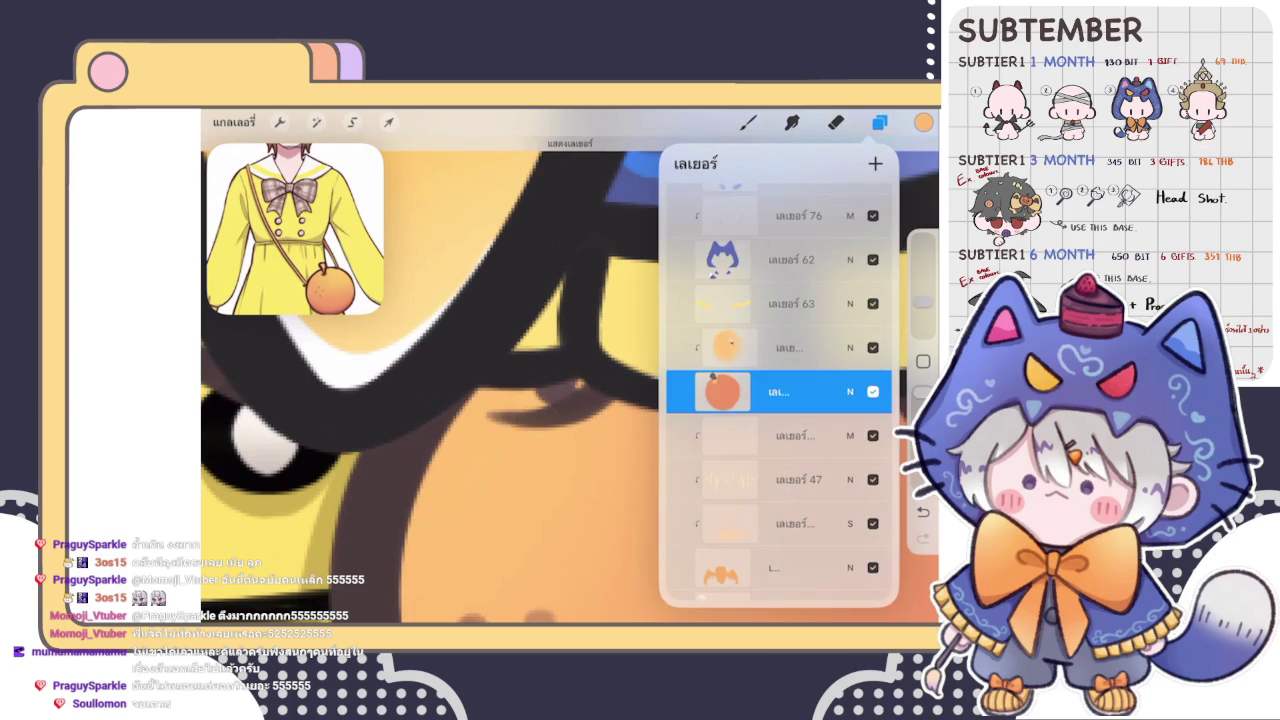
- Toggle the upper orange layer off and on to compare, leave it shown, and select the layer above
click(873, 347)
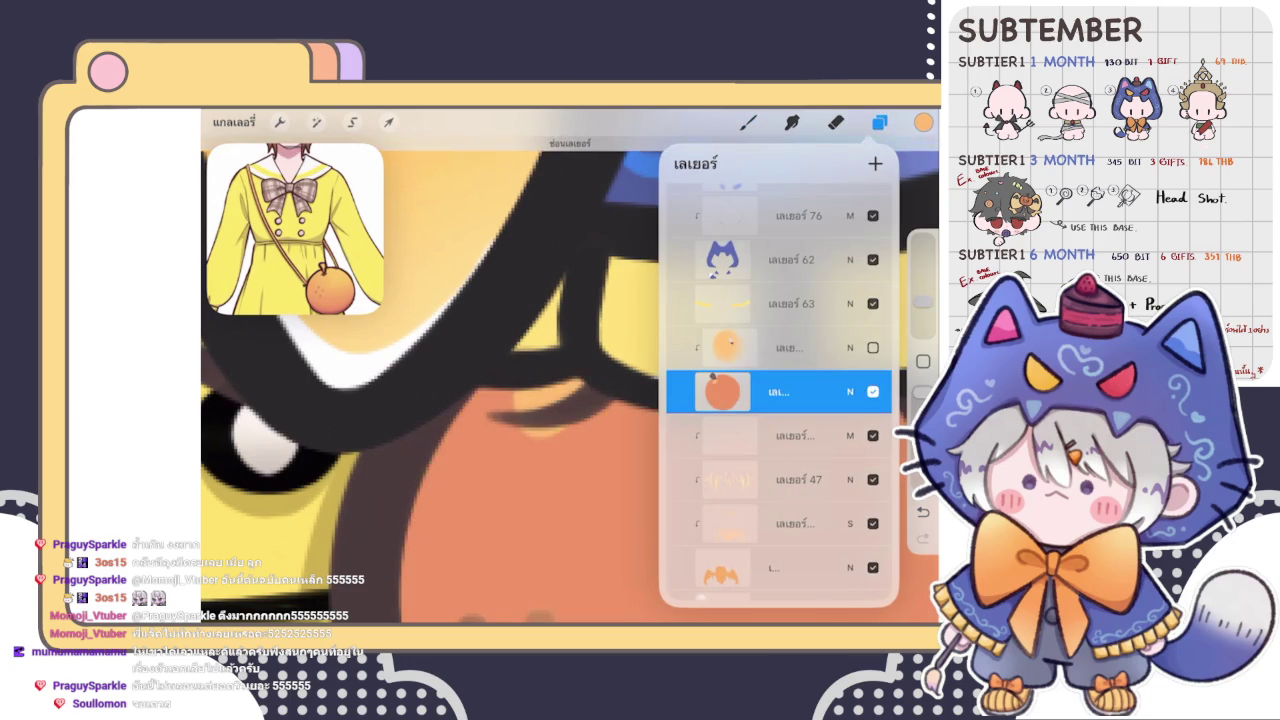
click(873, 347)
click(873, 347)
click(873, 347)
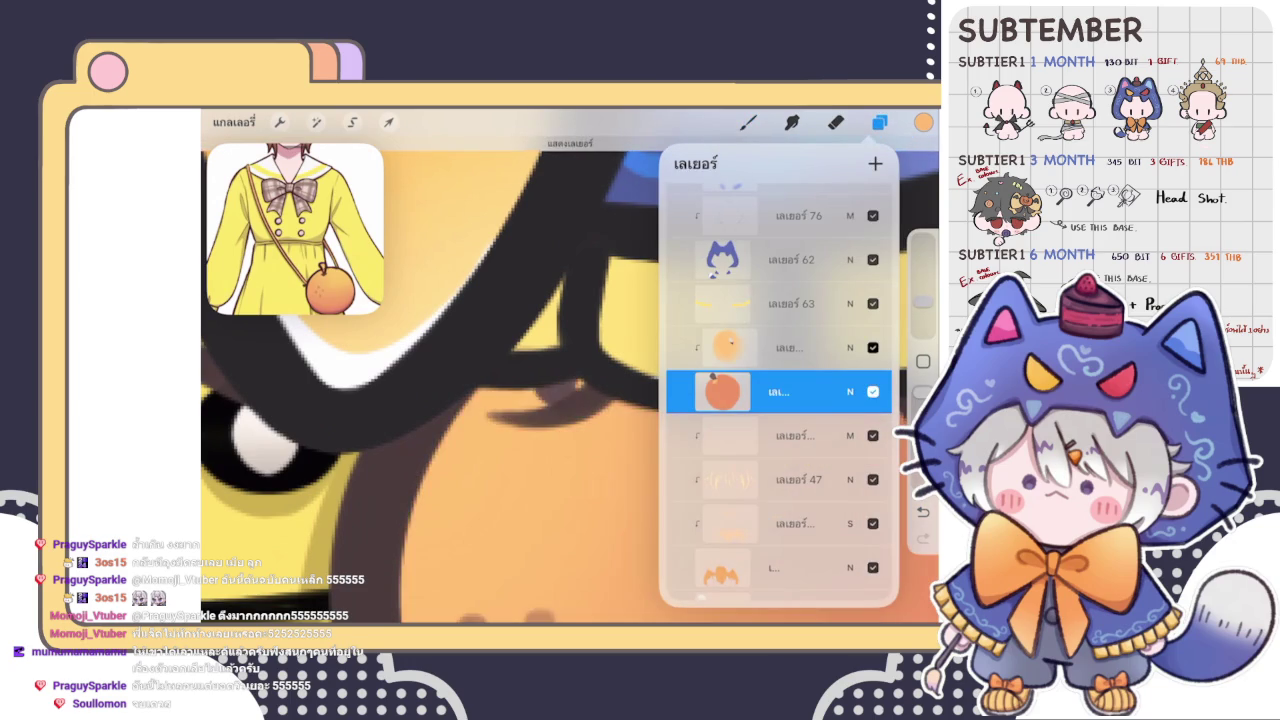
click(873, 347)
click(873, 347)
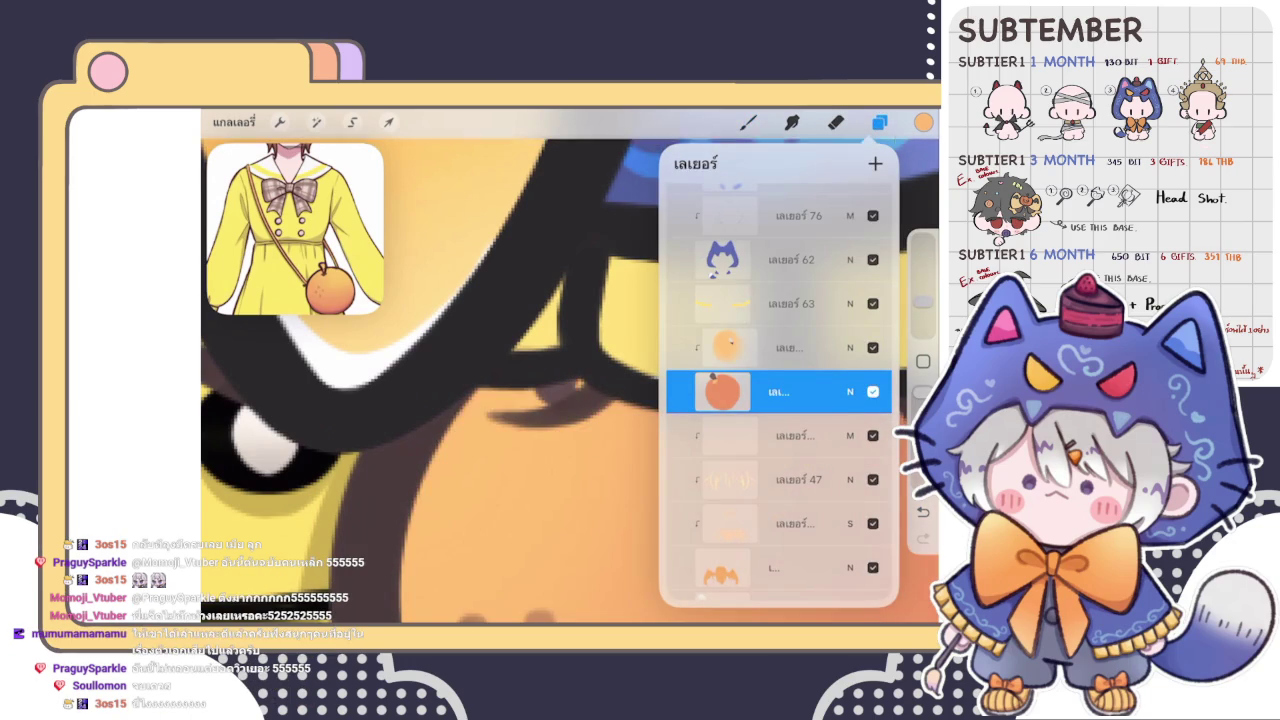
click(780, 347)
click(879, 121)
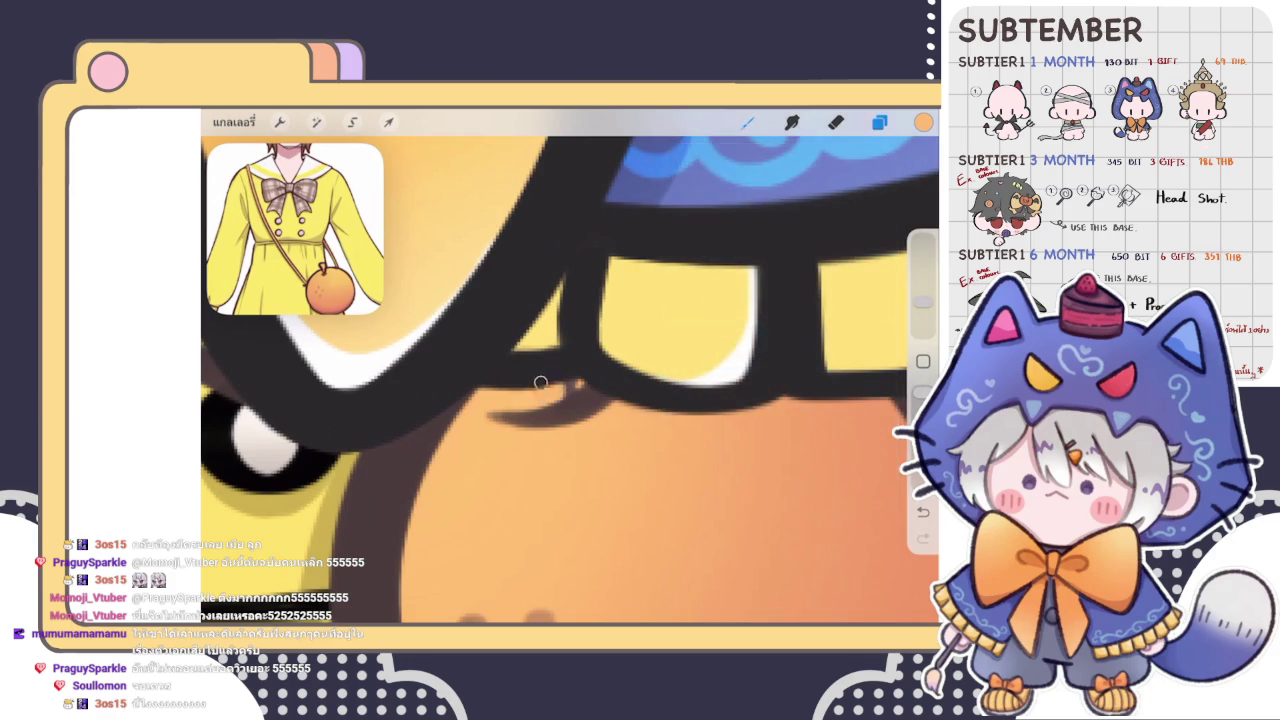
scroll(570, 366, down, 5)
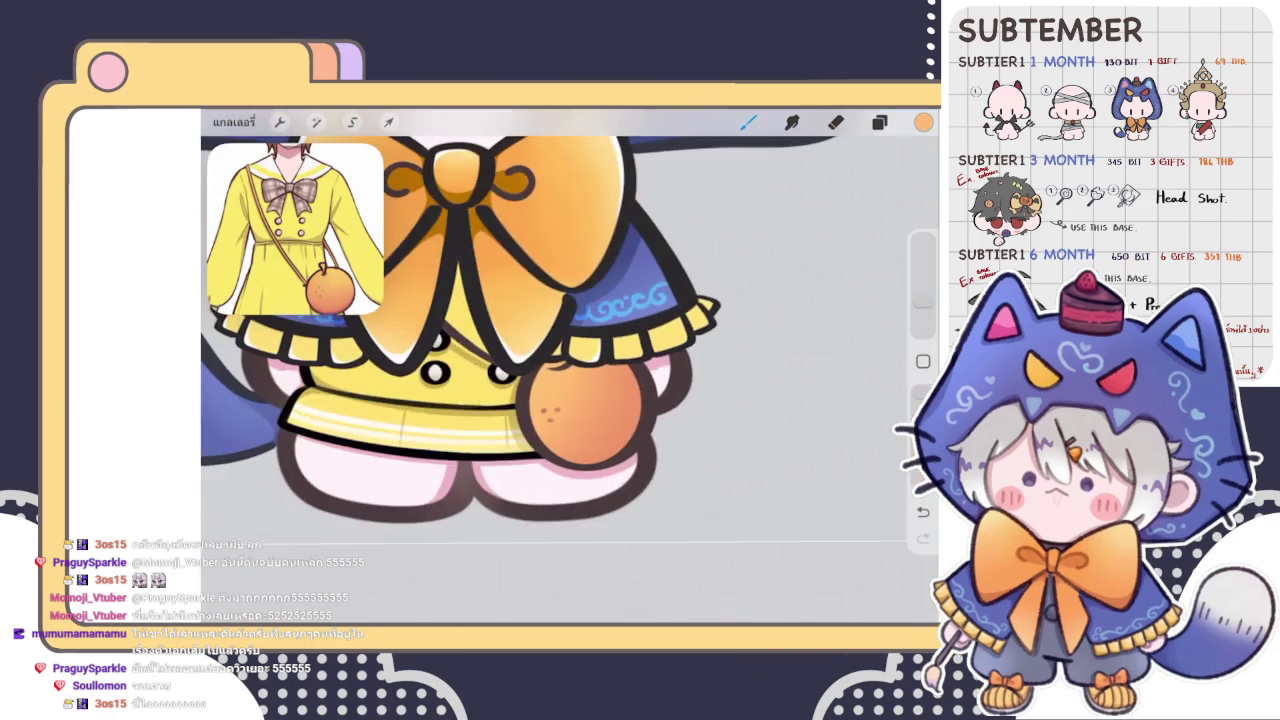
- Add Layer 83 above the orange shading layer and clip it to the layer below
scroll(570, 366, down, 2)
scroll(570, 366, up, 2)
scroll(555, 300, down, 3)
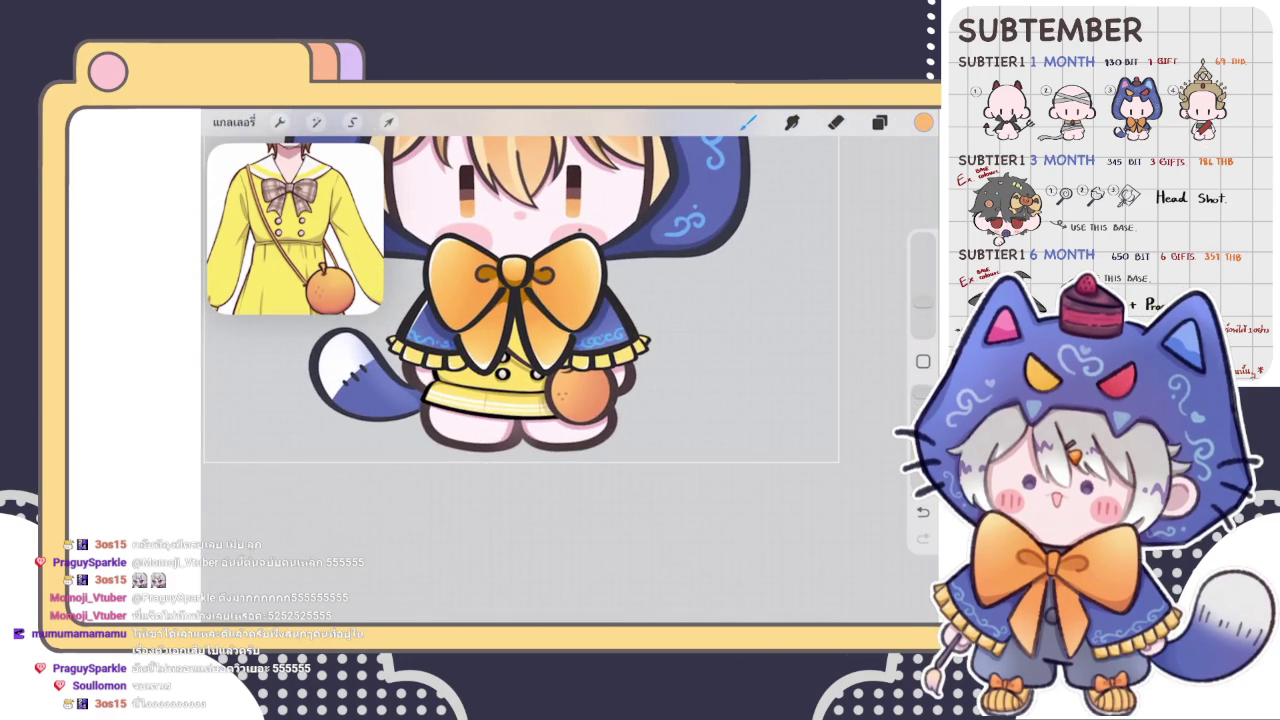
click(879, 122)
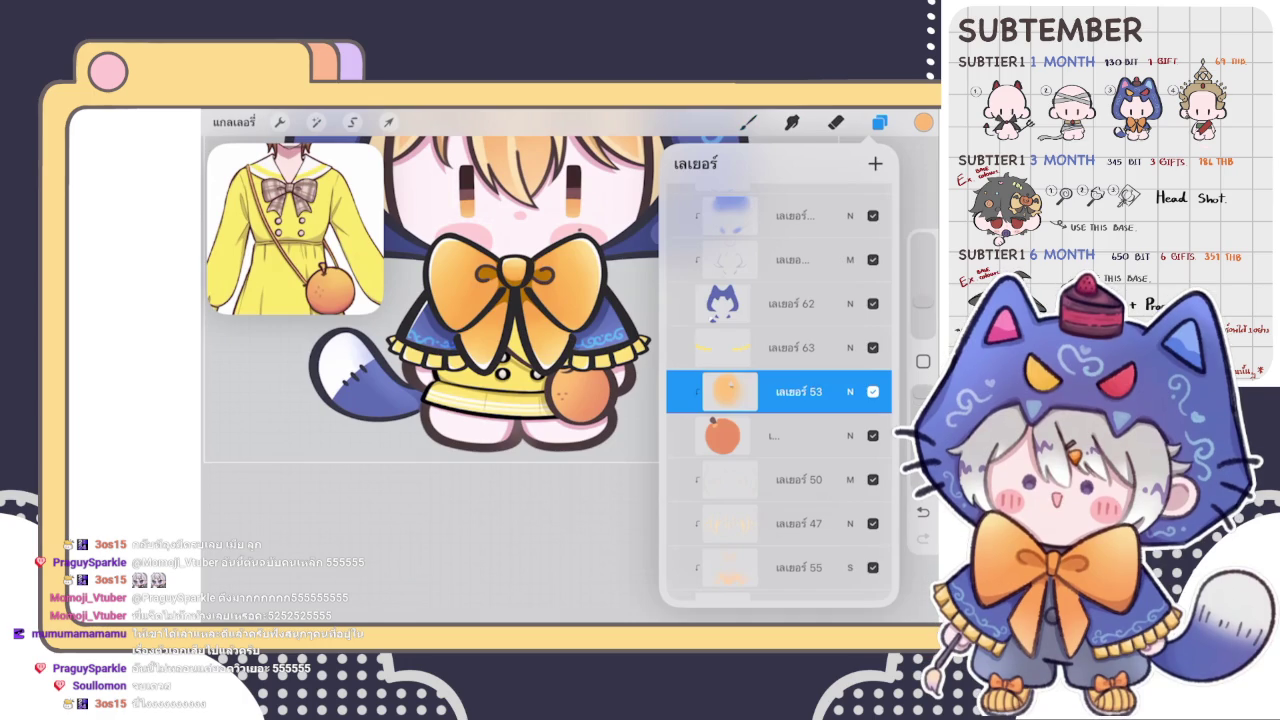
scroll(480, 290, down, 3)
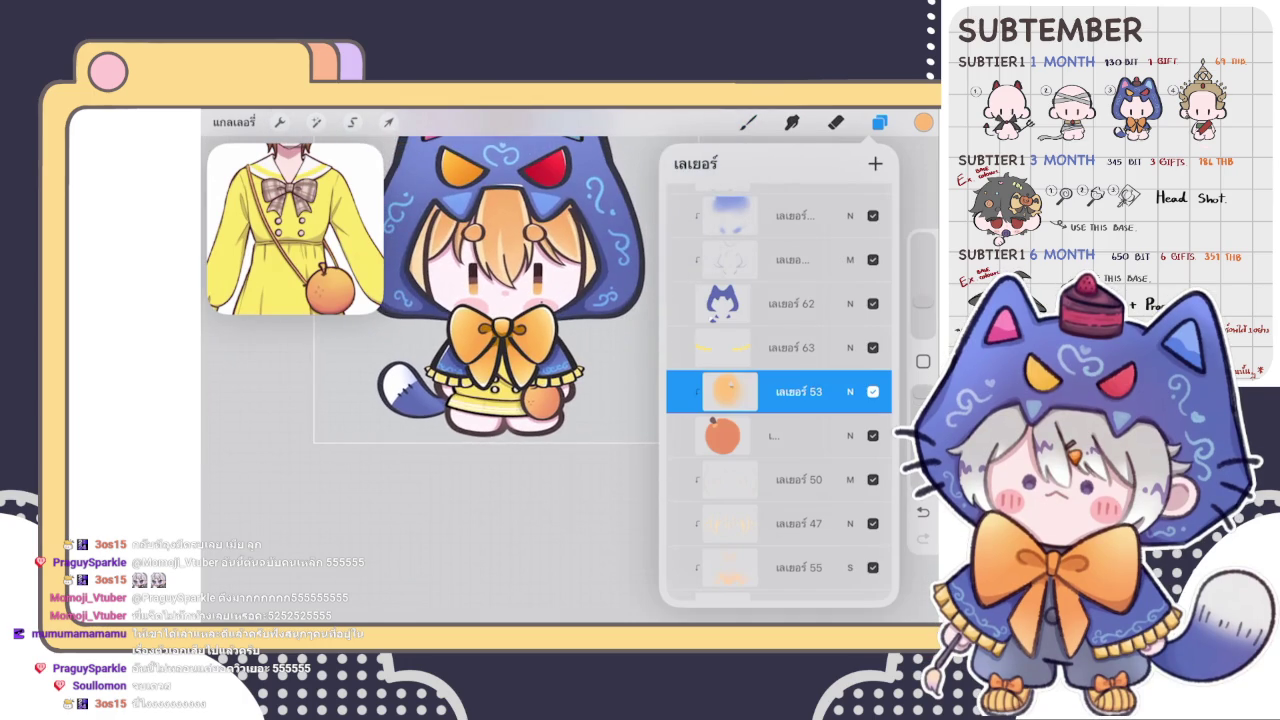
scroll(779, 390, up, 2)
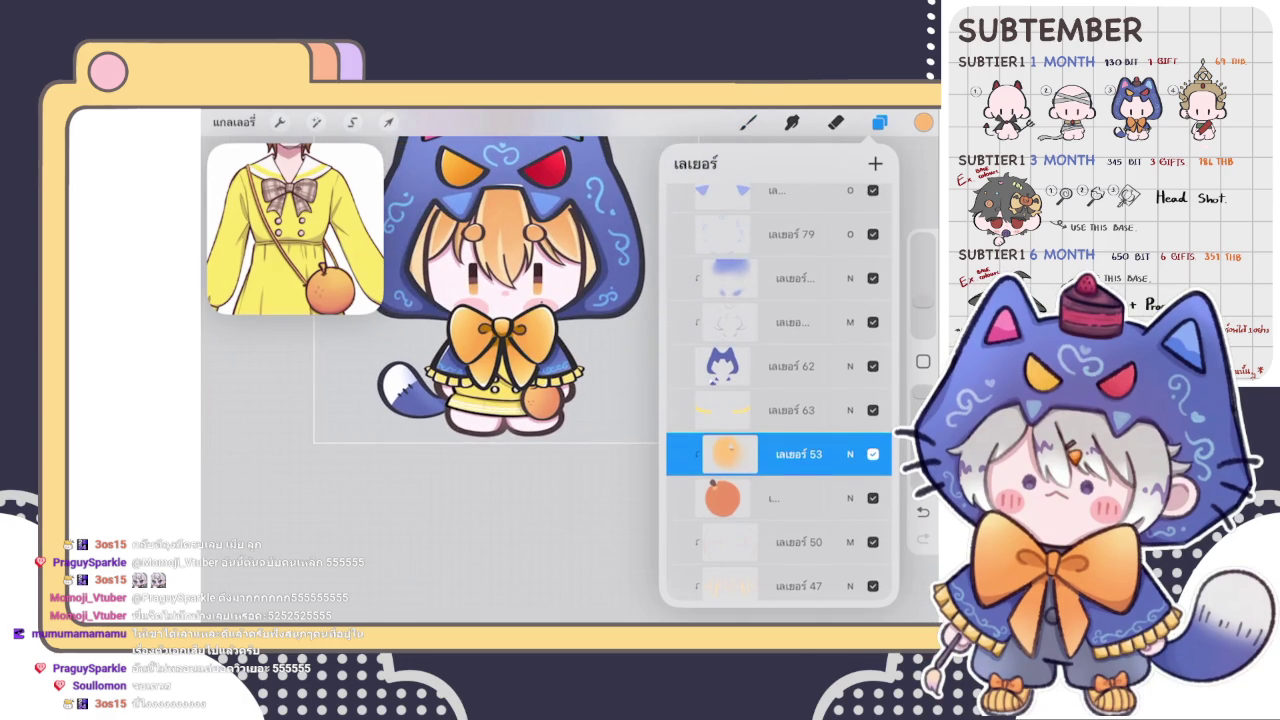
click(722, 454)
click(590, 457)
click(875, 163)
click(850, 301)
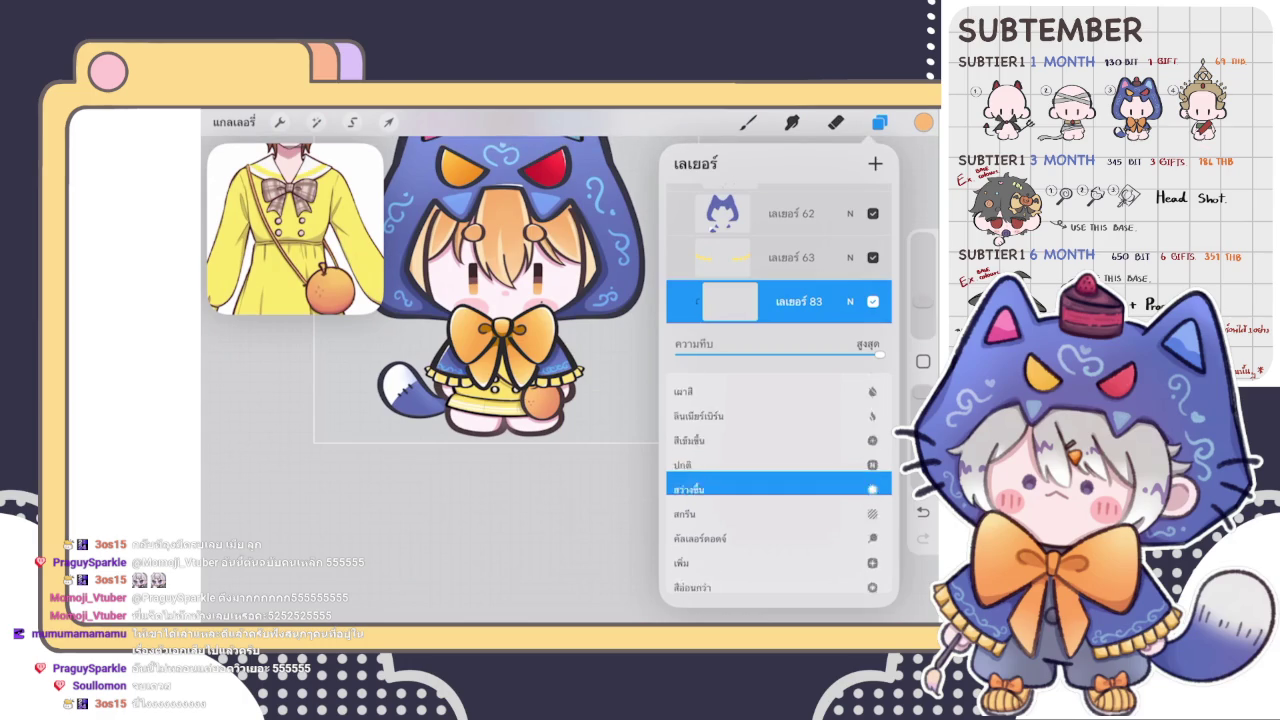
scroll(779, 480, up, 3)
click(748, 122)
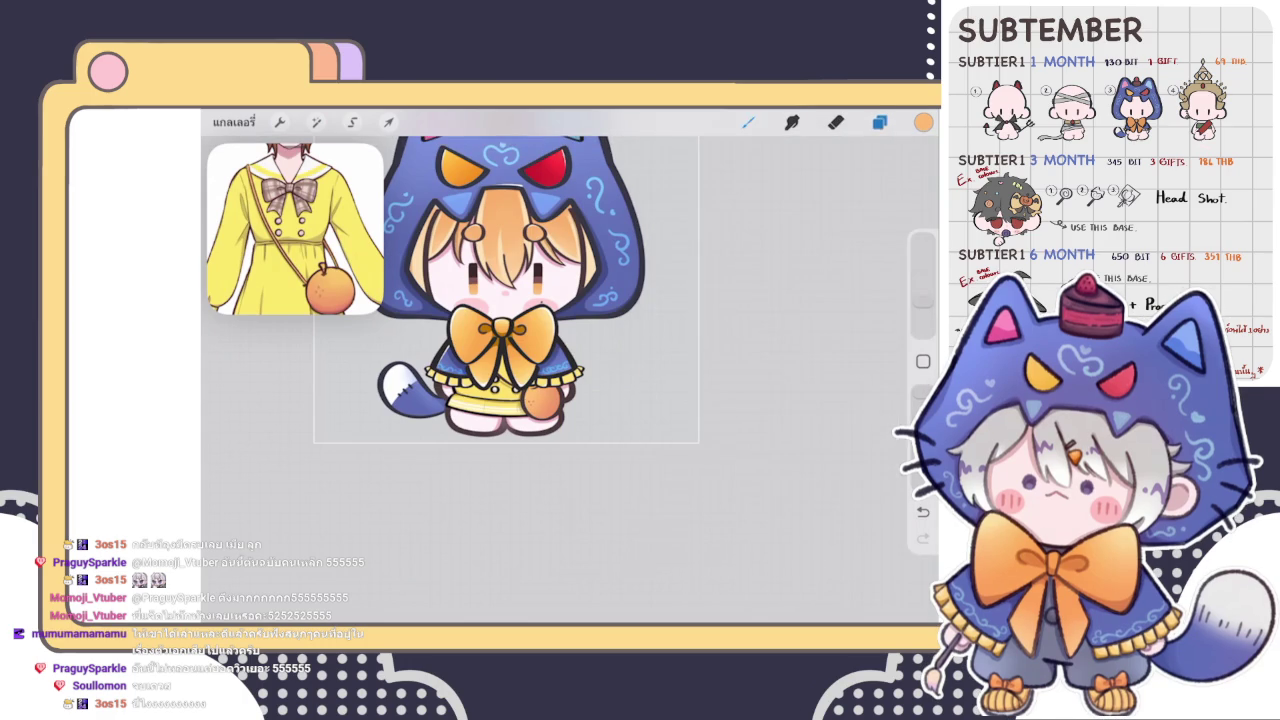
scroll(520, 380, up, 5)
scroll(570, 380, up, 3)
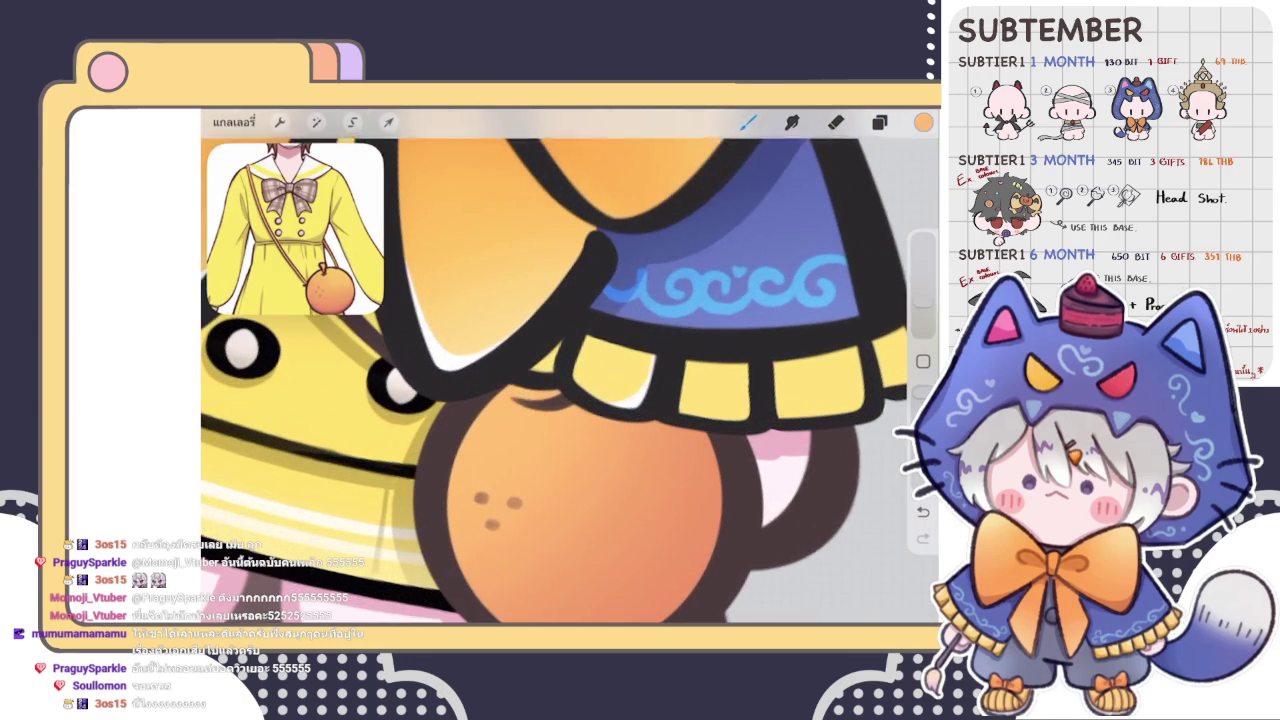
- Pick a peach from the colour disc, undo the stray stroke, and shade the orange's top
click(923, 122)
click(730, 278)
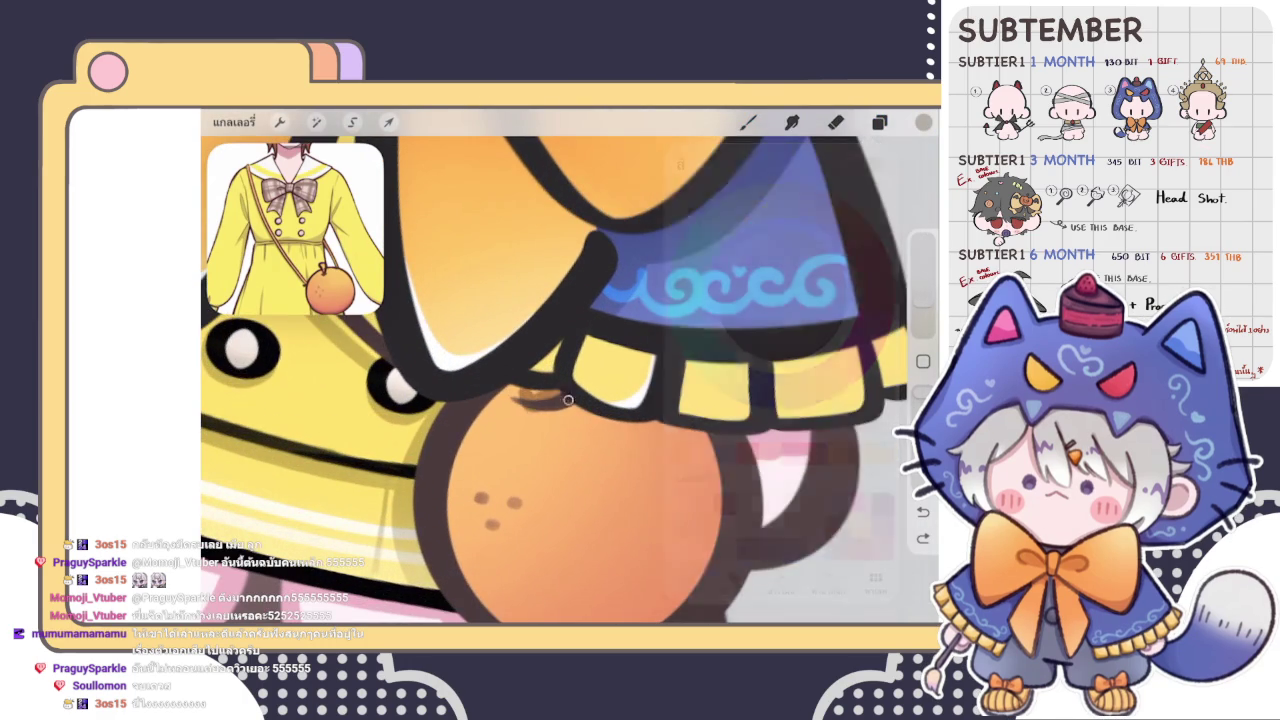
scroll(560, 380, up, 3)
key(ctrl+z)
mouse_move(475, 392)
mouse_down()
mouse_move(585, 372)
mouse_move(714, 425)
mouse_up()
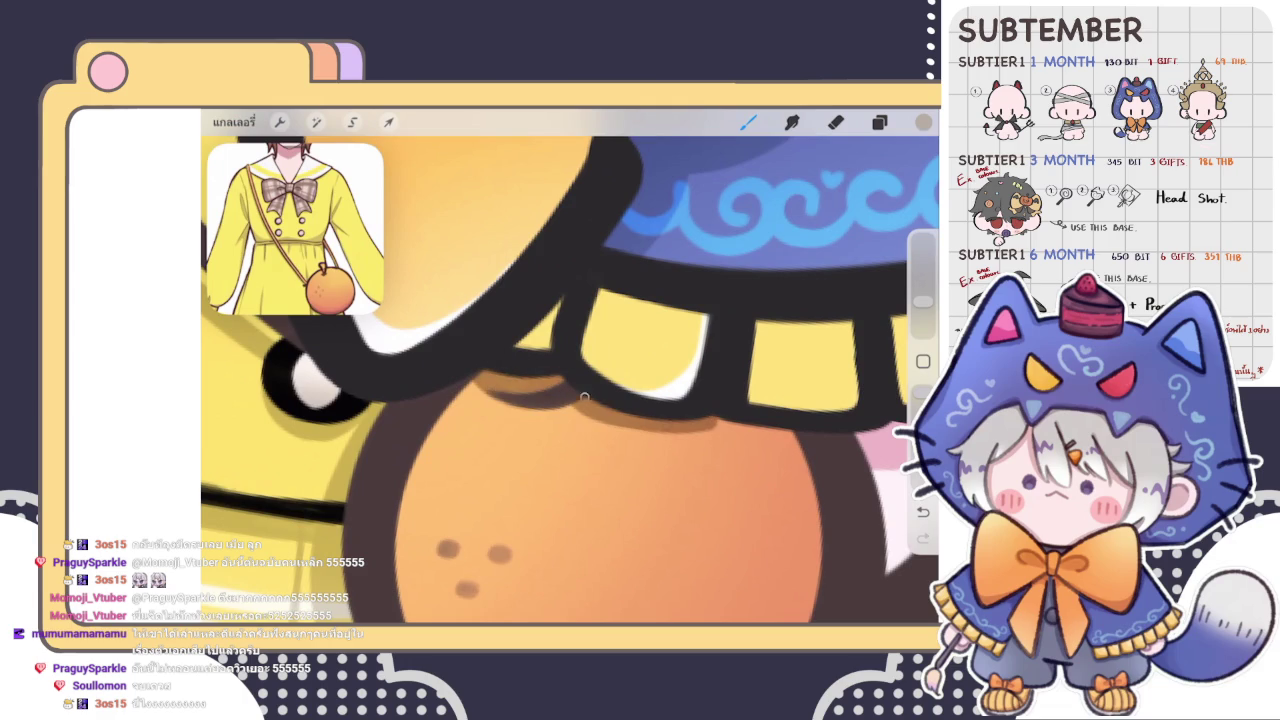
mouse_move(568, 412)
mouse_down()
mouse_move(718, 402)
mouse_move(800, 428)
mouse_up()
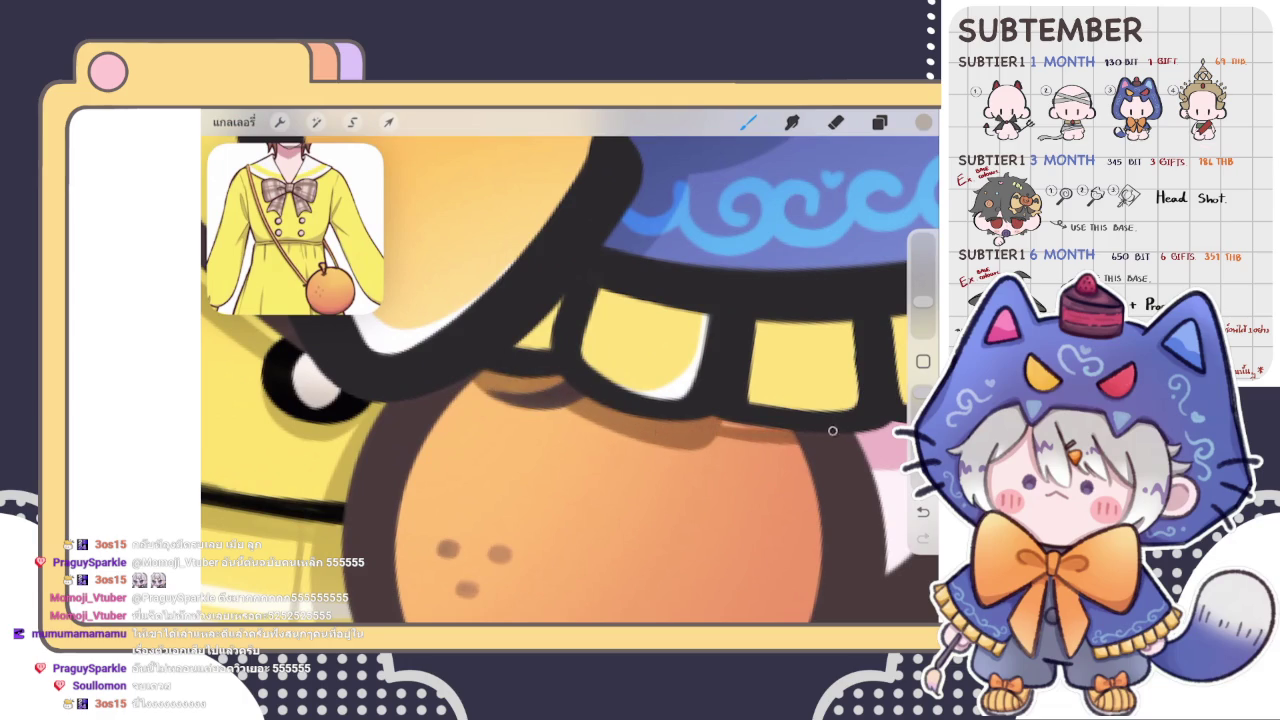
drag(714, 450, 804, 440)
scroll(570, 366, down, 5)
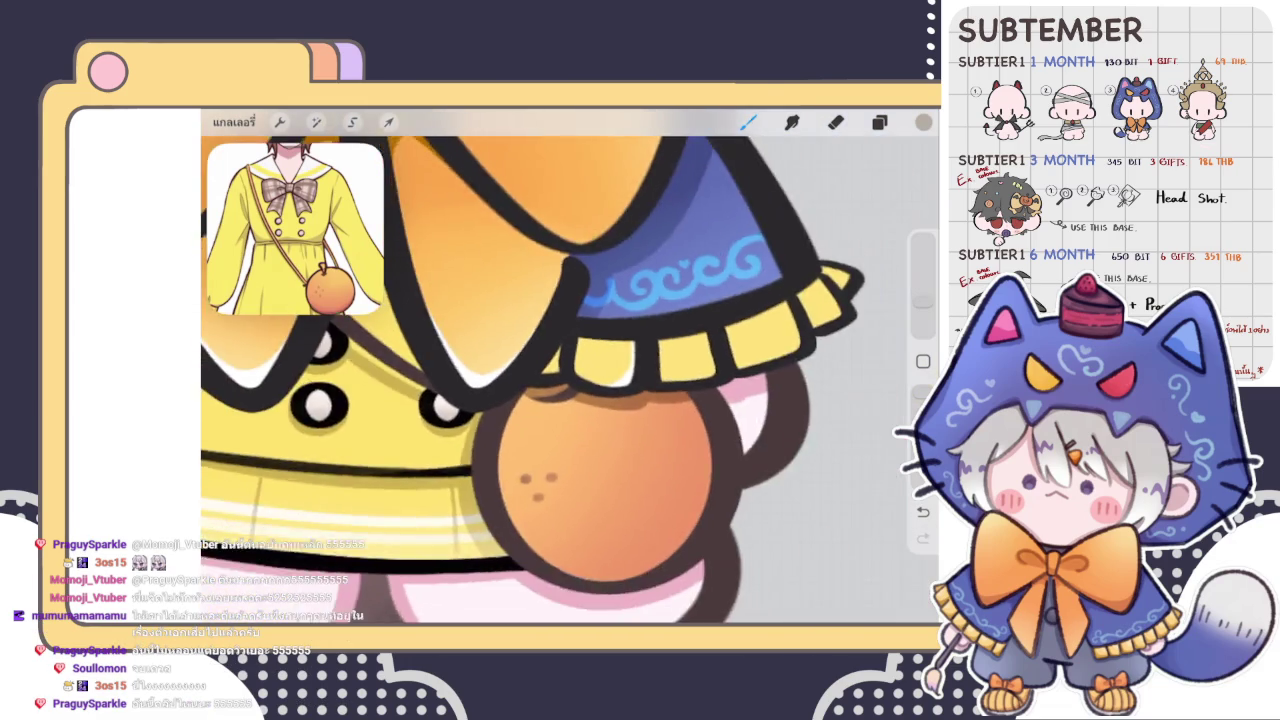
scroll(559, 439, up, 3)
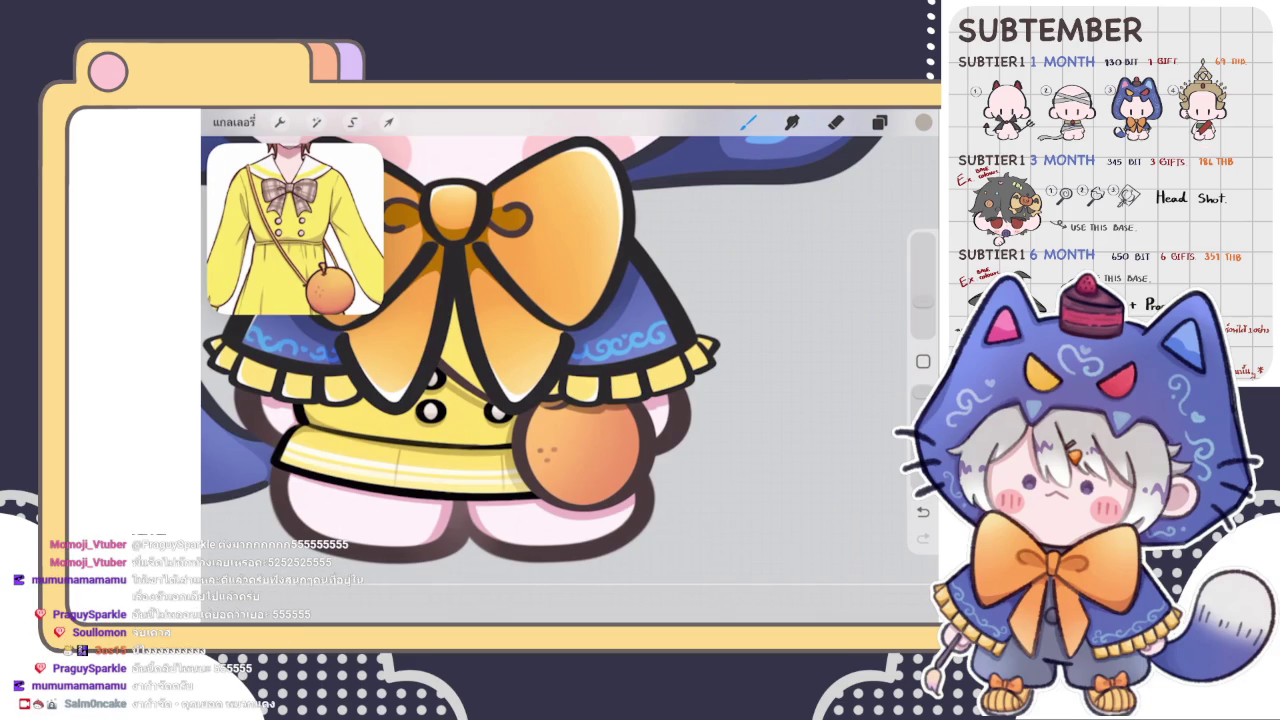
- Select the highlight layer in the layer list and choose white as the brush colour
click(879, 122)
click(879, 122)
scroll(560, 330, down, 3)
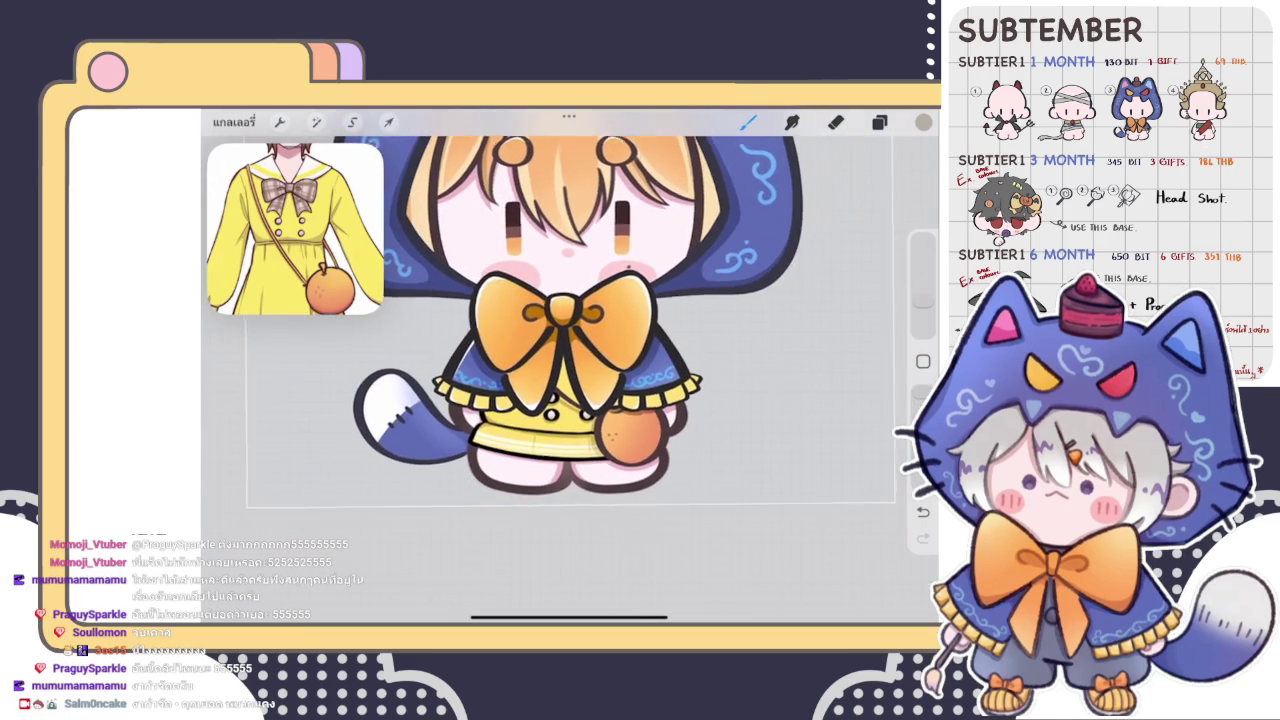
scroll(560, 330, up, 3)
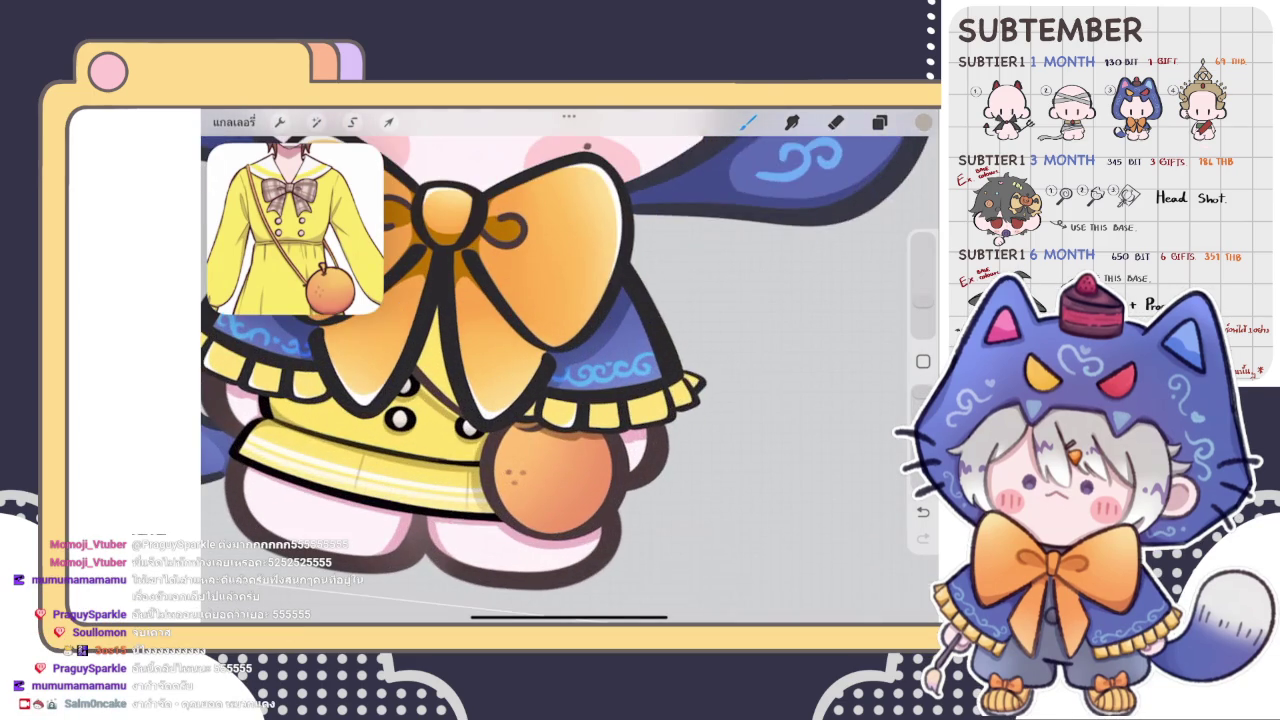
click(879, 122)
scroll(778, 400, down, 2)
click(780, 314)
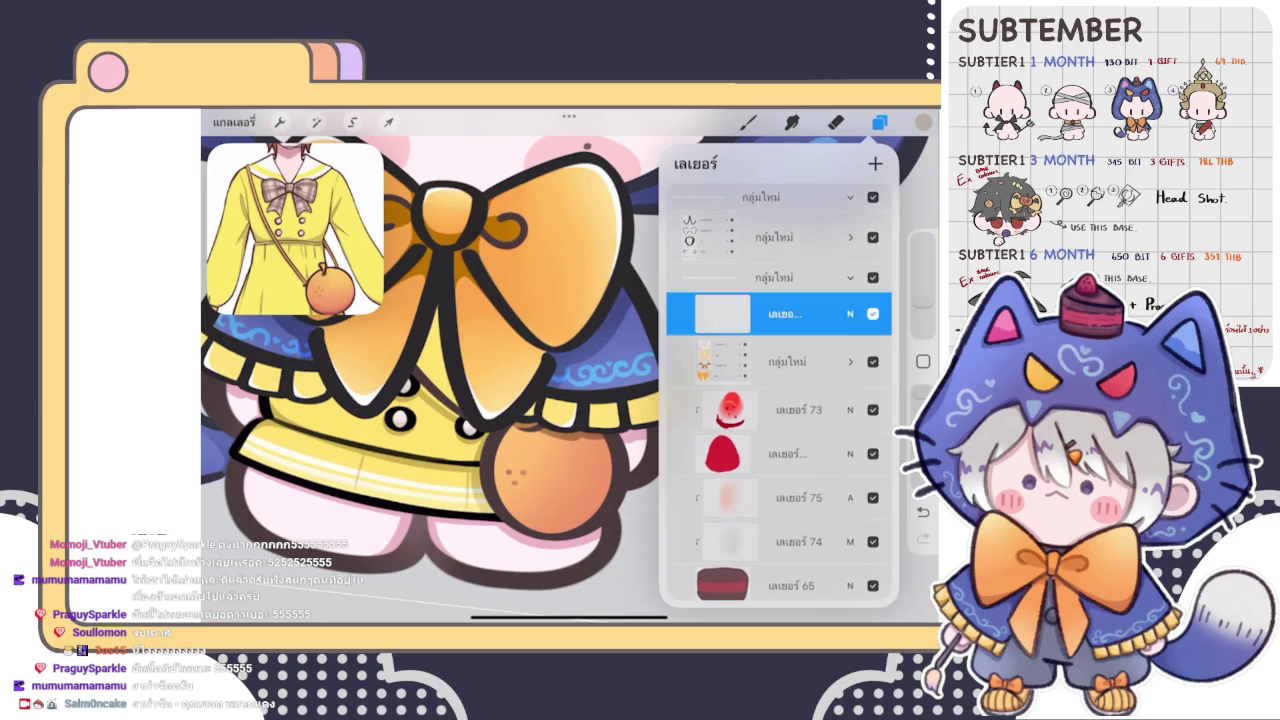
click(923, 122)
click(735, 250)
click(923, 122)
scroll(600, 400, up, 3)
scroll(600, 400, up, 2)
- Paint white highlights on a yellow trim tile, redoing the stroke along its right edge
drag(570, 420, 635, 418)
drag(655, 335, 645, 424)
scroll(570, 380, up, 2)
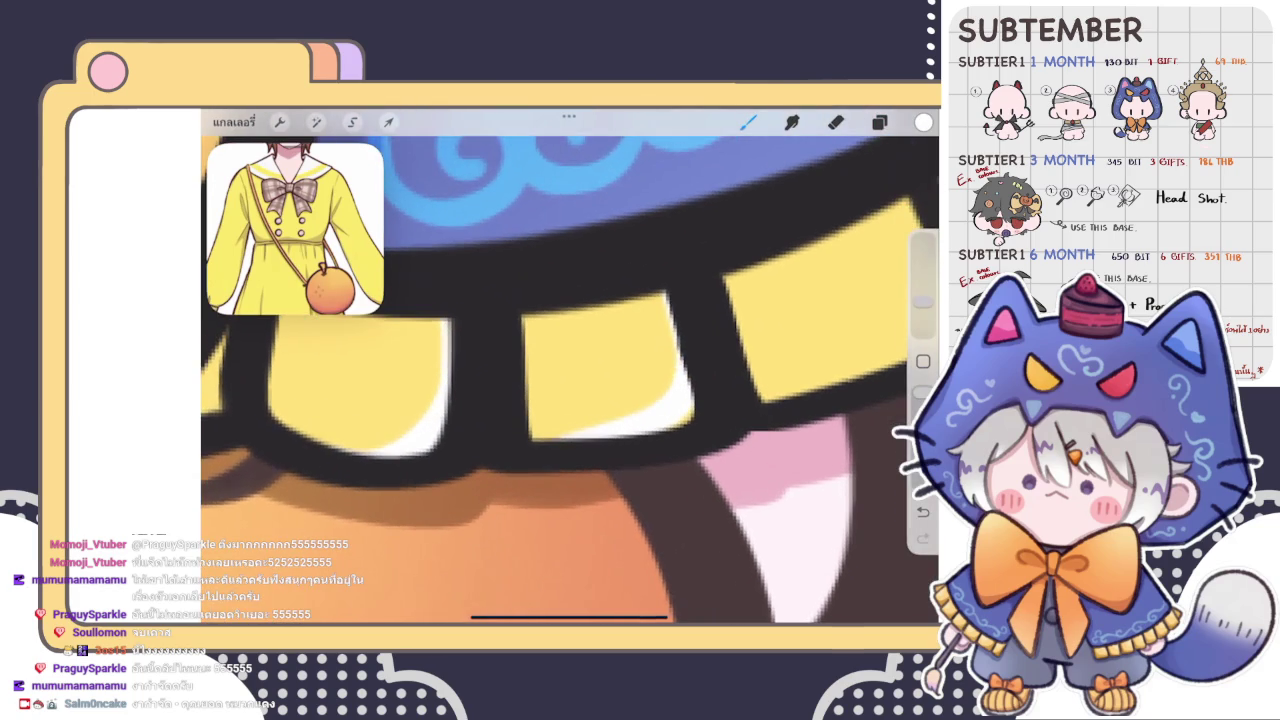
key(ctrl+z)
drag(680, 335, 645, 436)
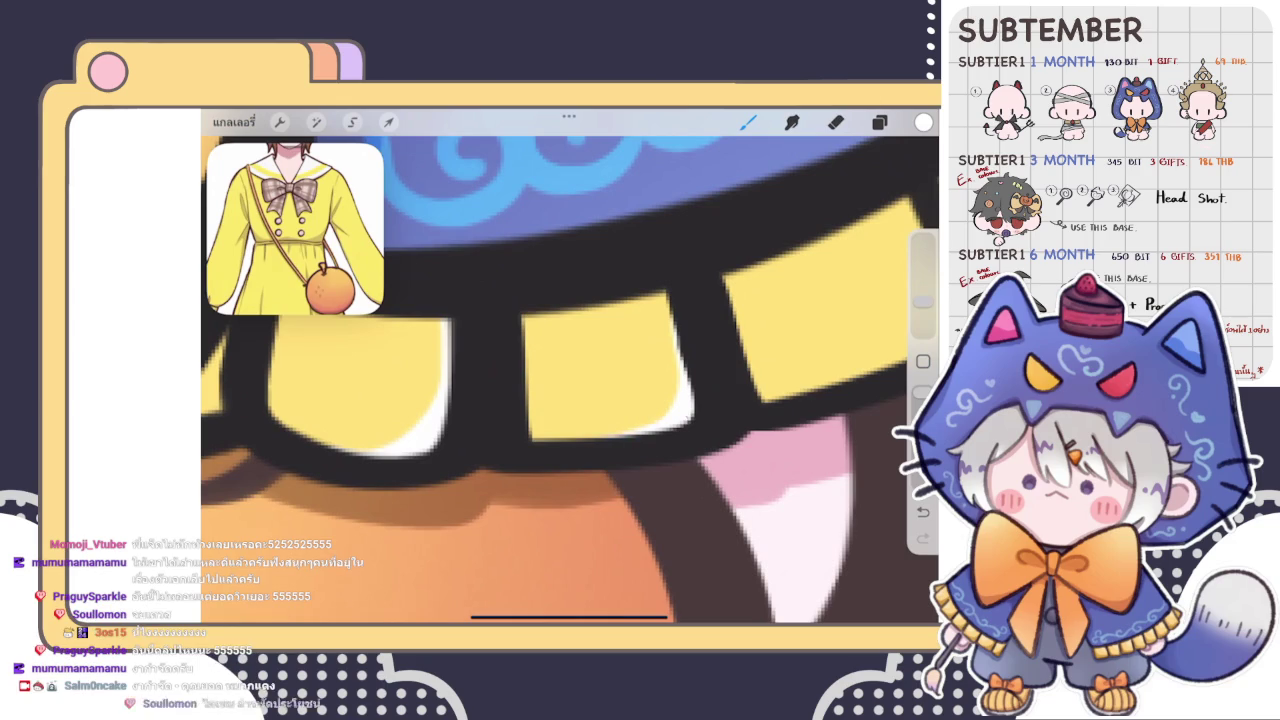
scroll(570, 380, down, 2)
scroll(570, 380, down, 2)
scroll(570, 380, down, 2)
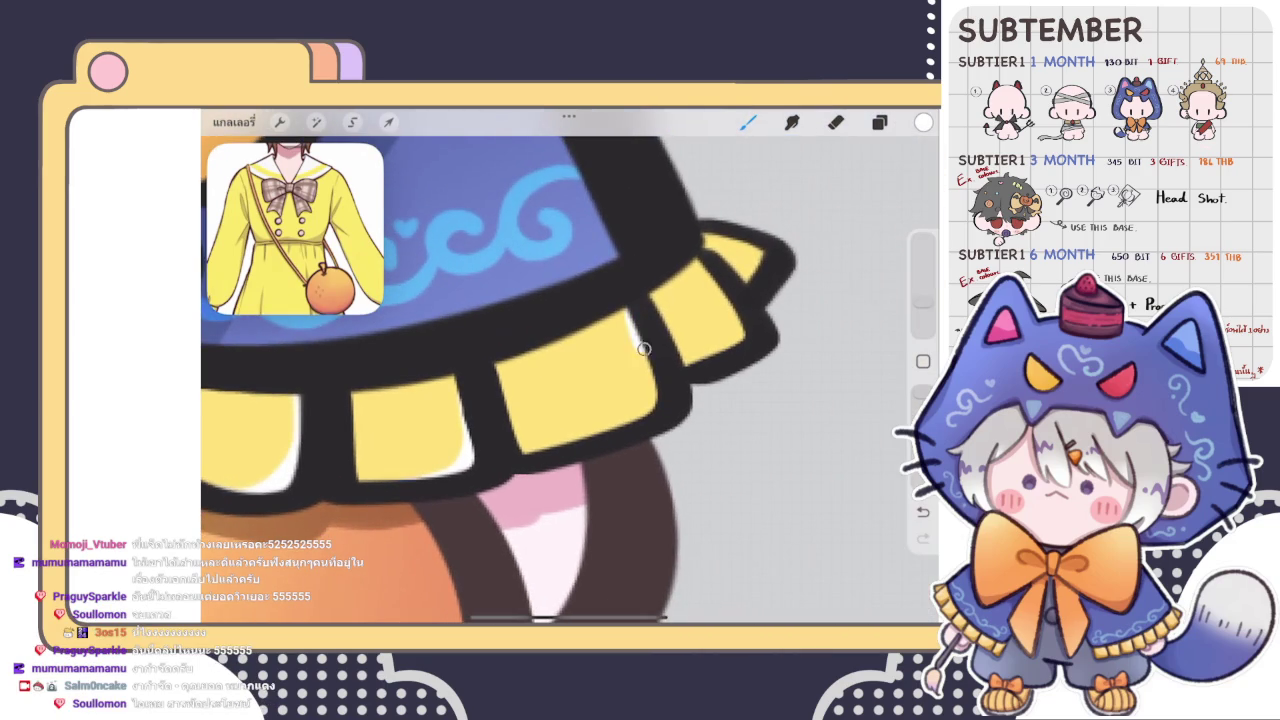
- Highlight the right edges of the remaining trim tiles, including the rightmost tile's lower-right edge
drag(648, 312, 612, 428)
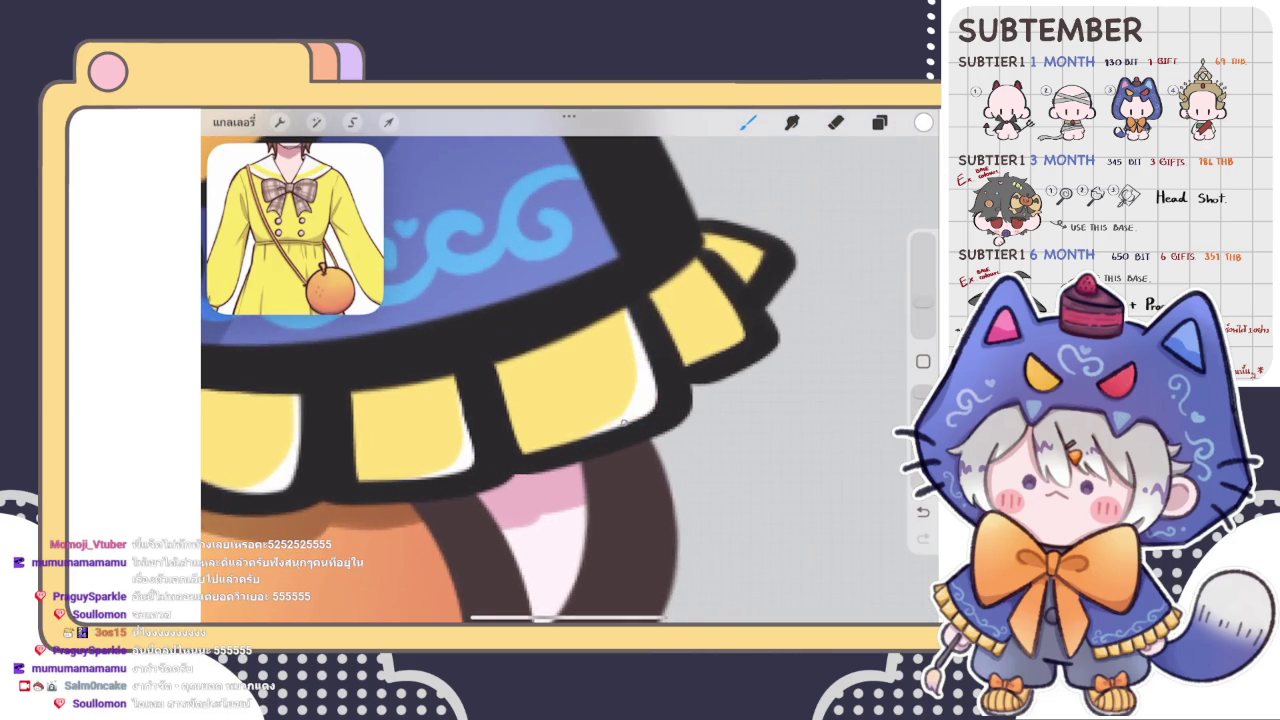
drag(738, 305, 692, 368)
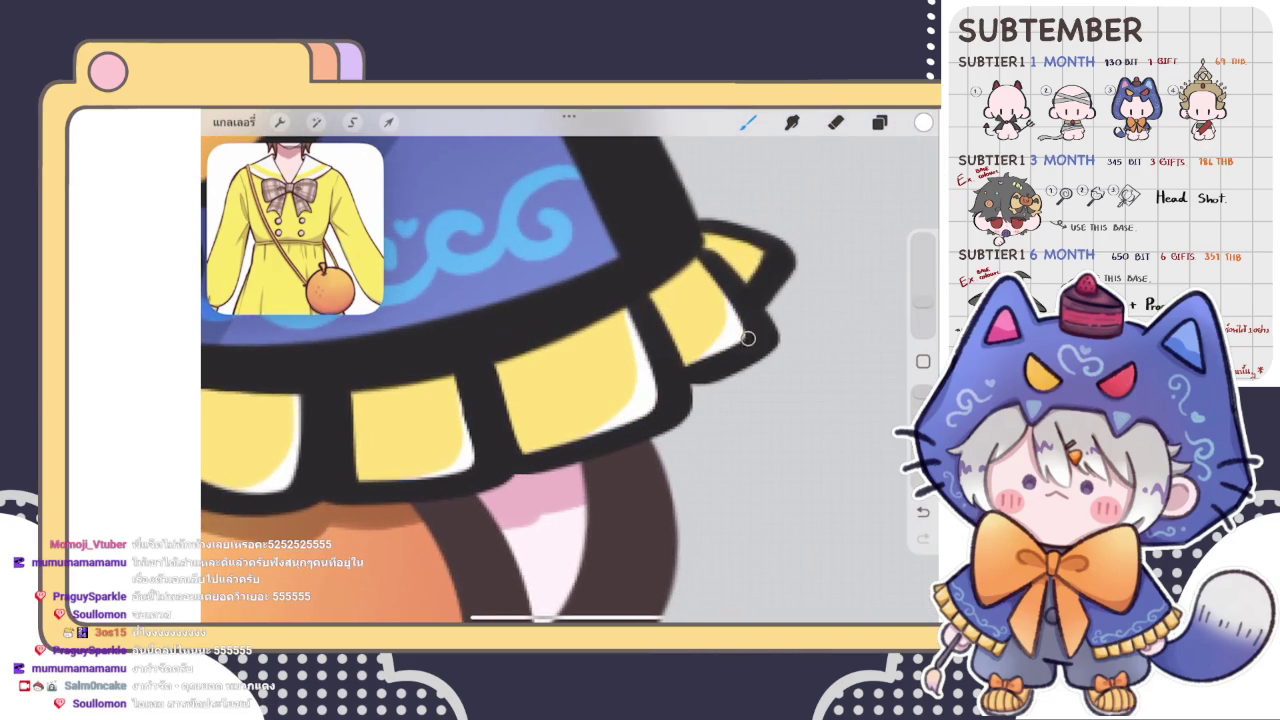
scroll(540, 370, down, 3)
scroll(540, 370, down, 3)
scroll(540, 370, down, 2)
scroll(615, 290, down, 3)
scroll(615, 290, up, 3)
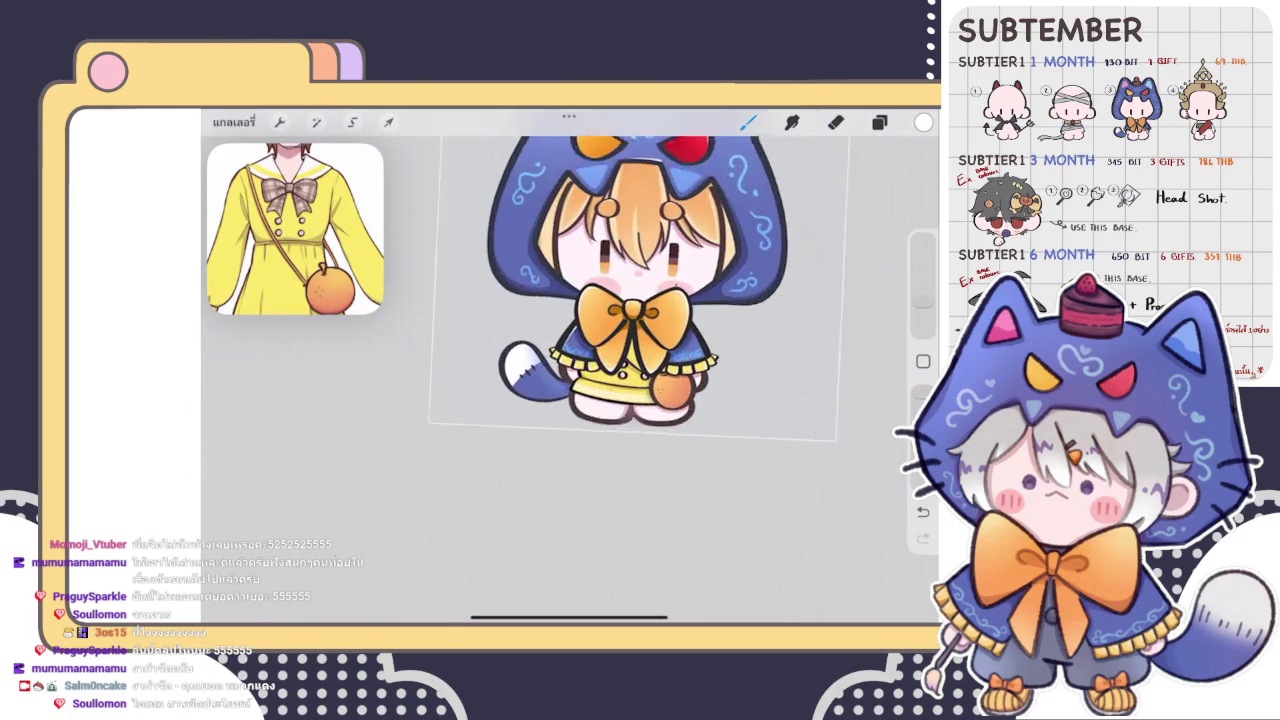
scroll(560, 300, up, 3)
click(879, 122)
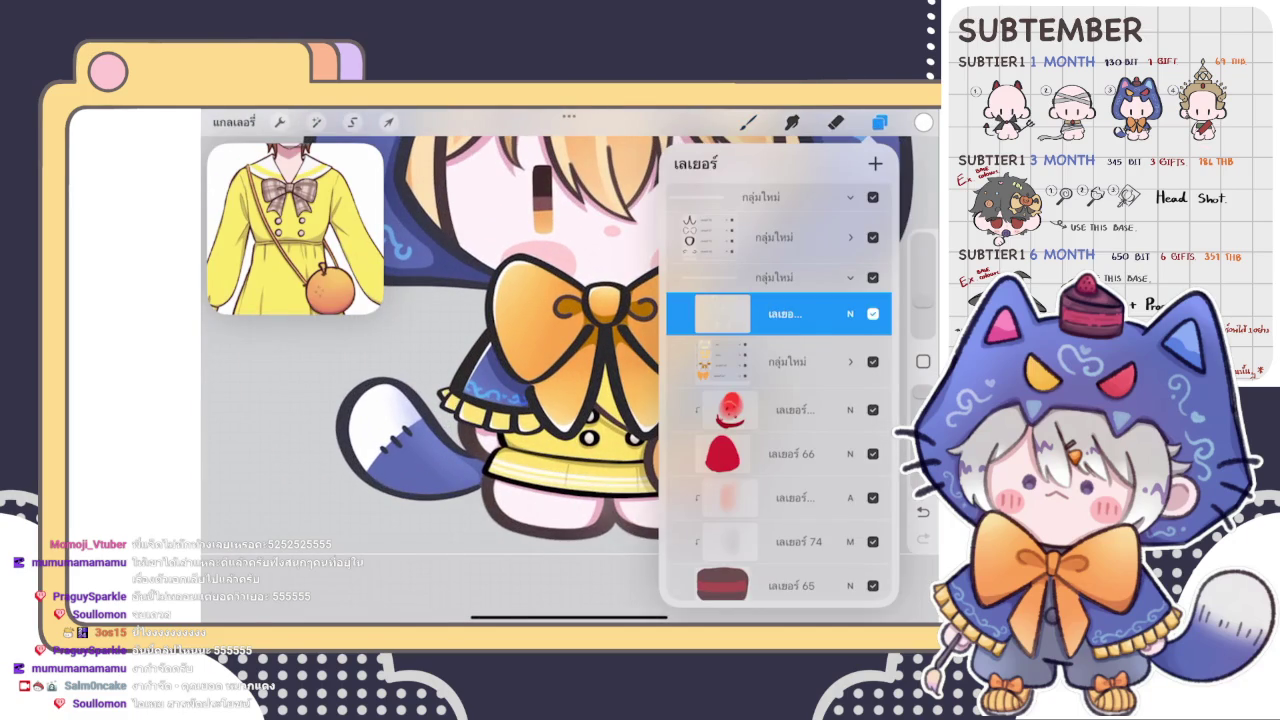
scroll(778, 400, down, 5)
scroll(778, 400, down, 3)
scroll(778, 400, down, 1)
click(790, 360)
click(315, 122)
click(290, 191)
drag(568, 587, 596, 587)
drag(764, 587, 763, 587)
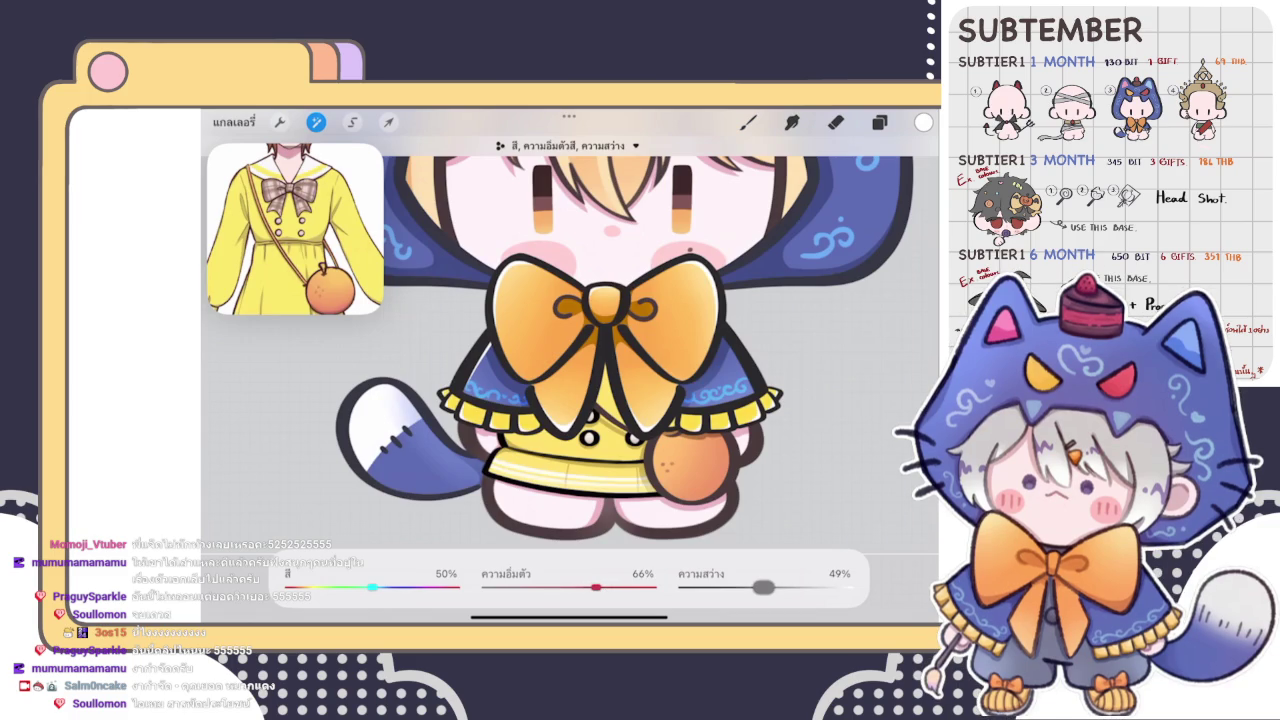
click(315, 122)
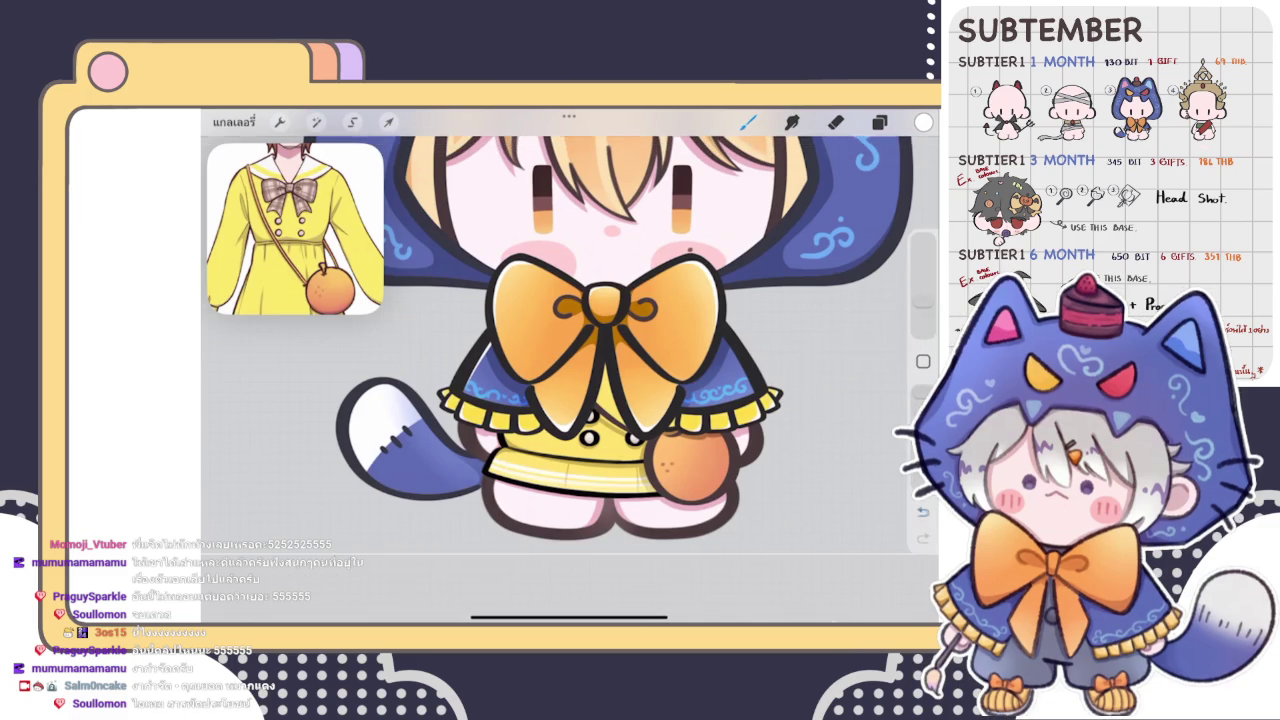
scroll(540, 480, up, 3)
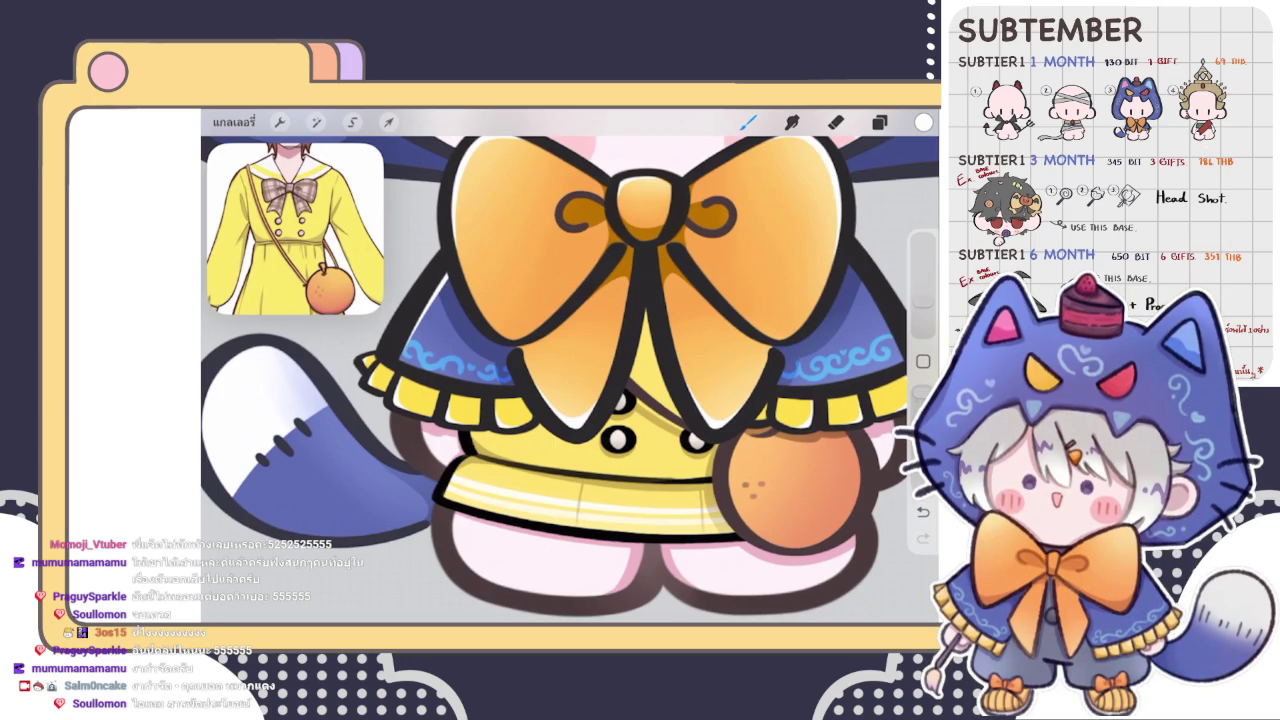
scroll(570, 363, down, 5)
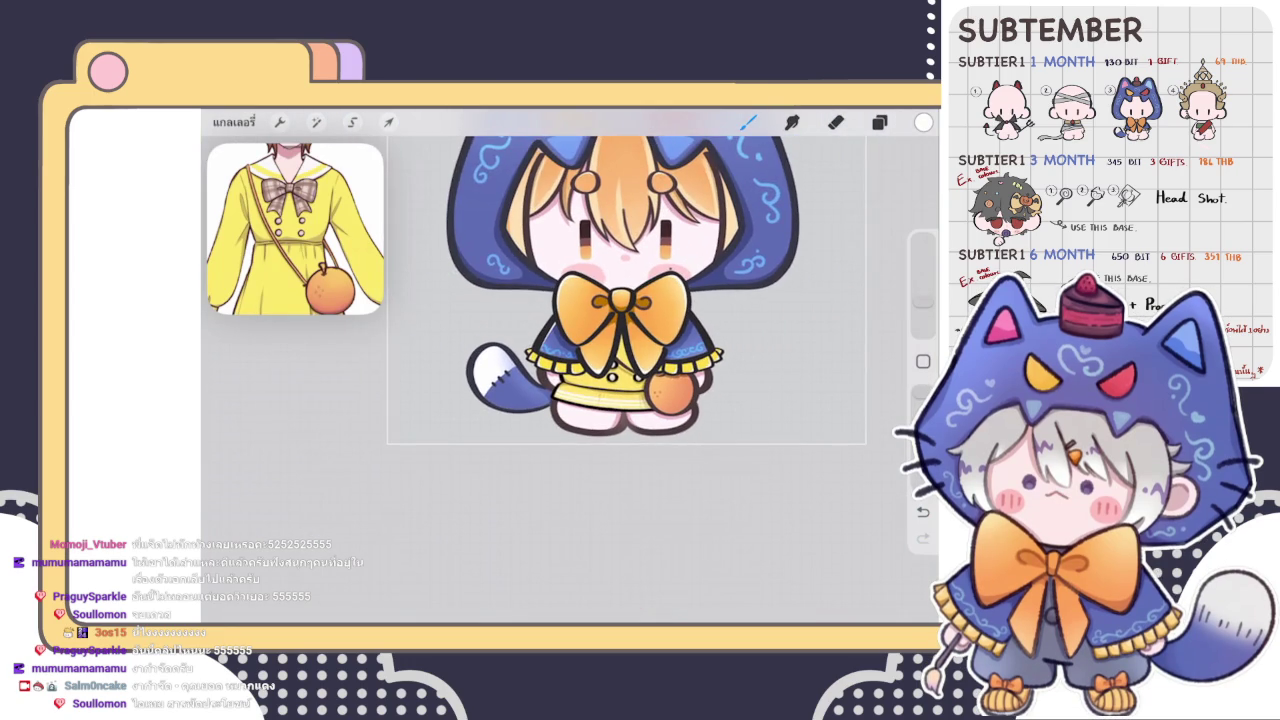
scroll(620, 300, up, 3)
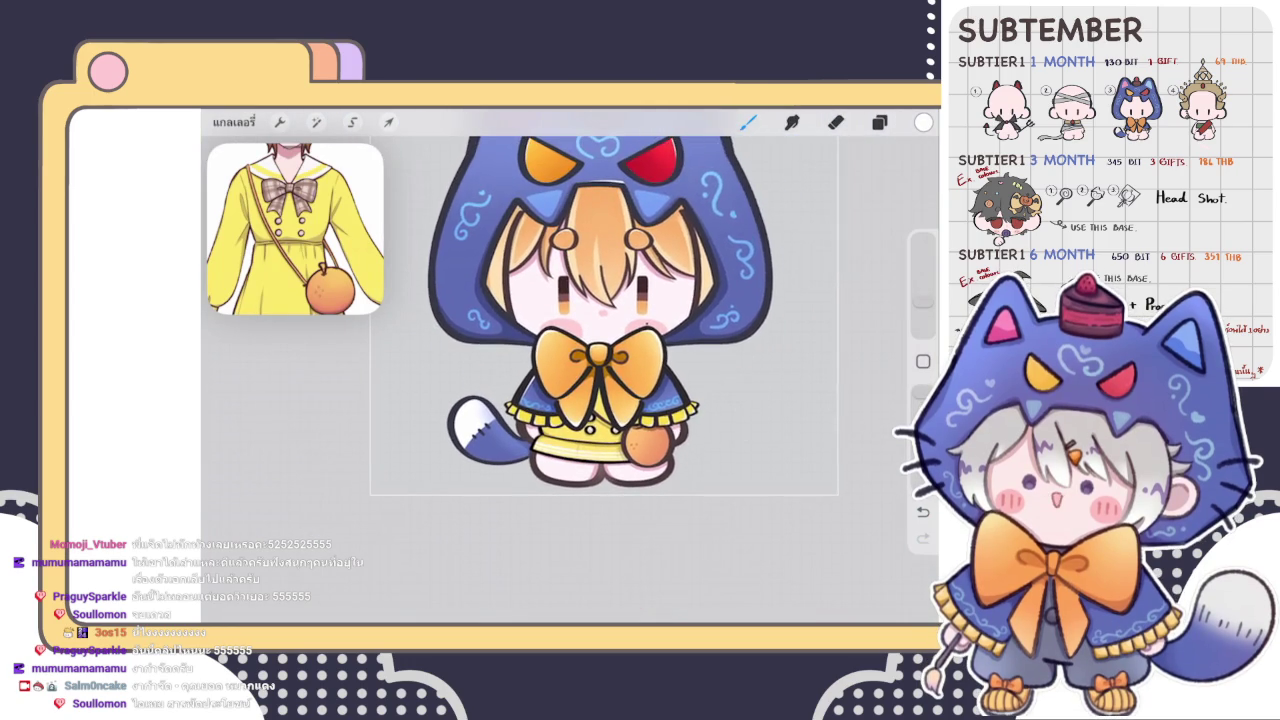
click(879, 122)
click(748, 122)
scroll(620, 380, up, 5)
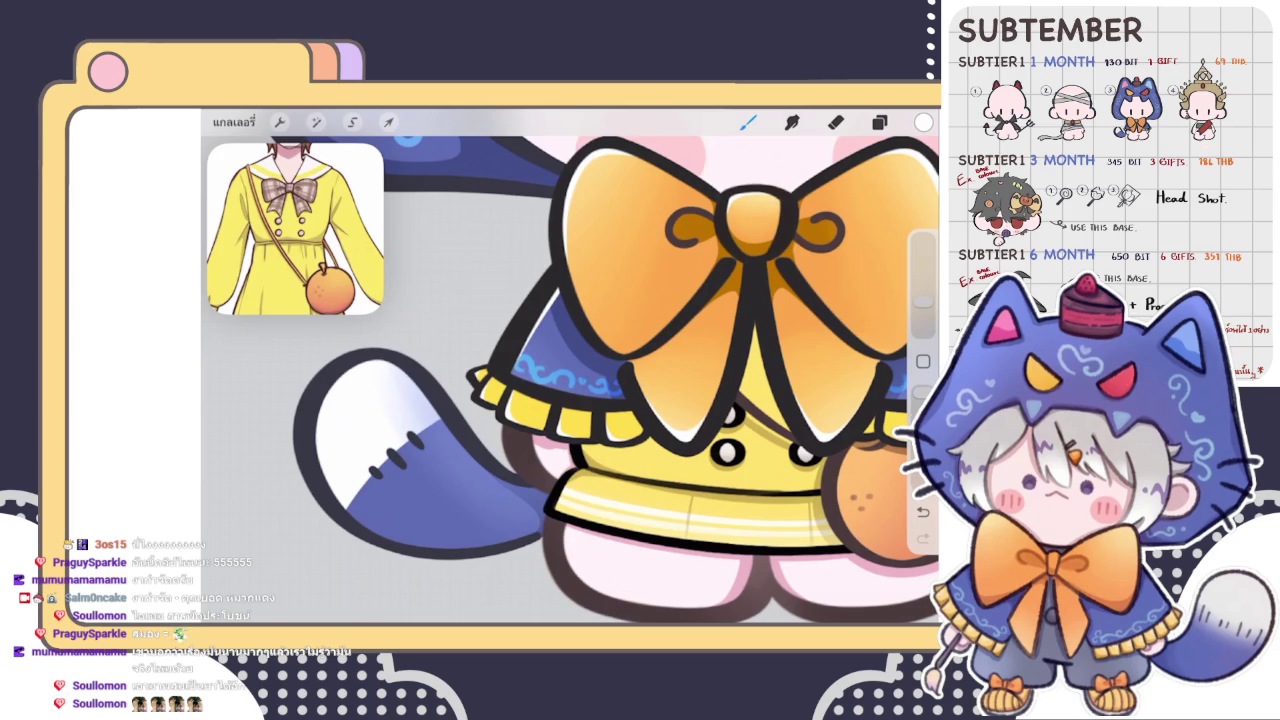
- Zoom in and paint a thin curved white highlight down the orange bag's left edge
scroll(670, 370, down, 5)
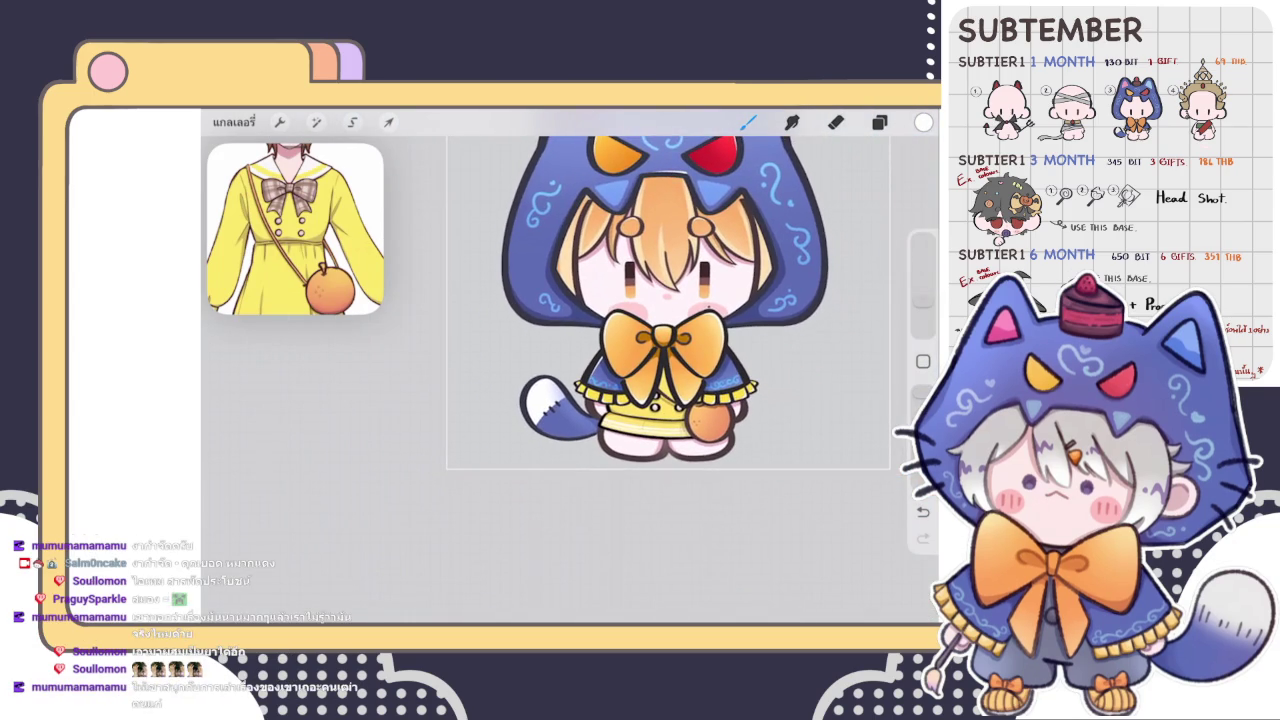
scroll(660, 415, up, 3)
scroll(660, 415, up, 3)
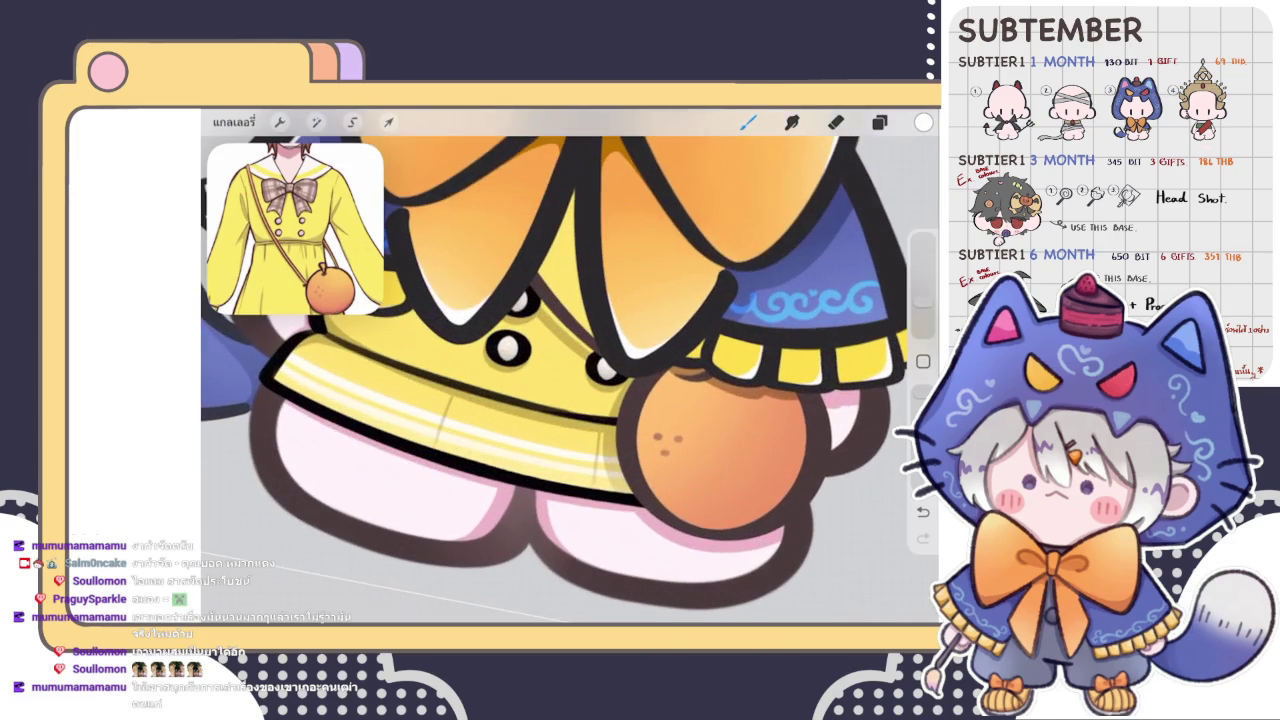
mouse_move(650, 385)
mouse_down()
mouse_move(638, 462)
mouse_move(655, 500)
mouse_up()
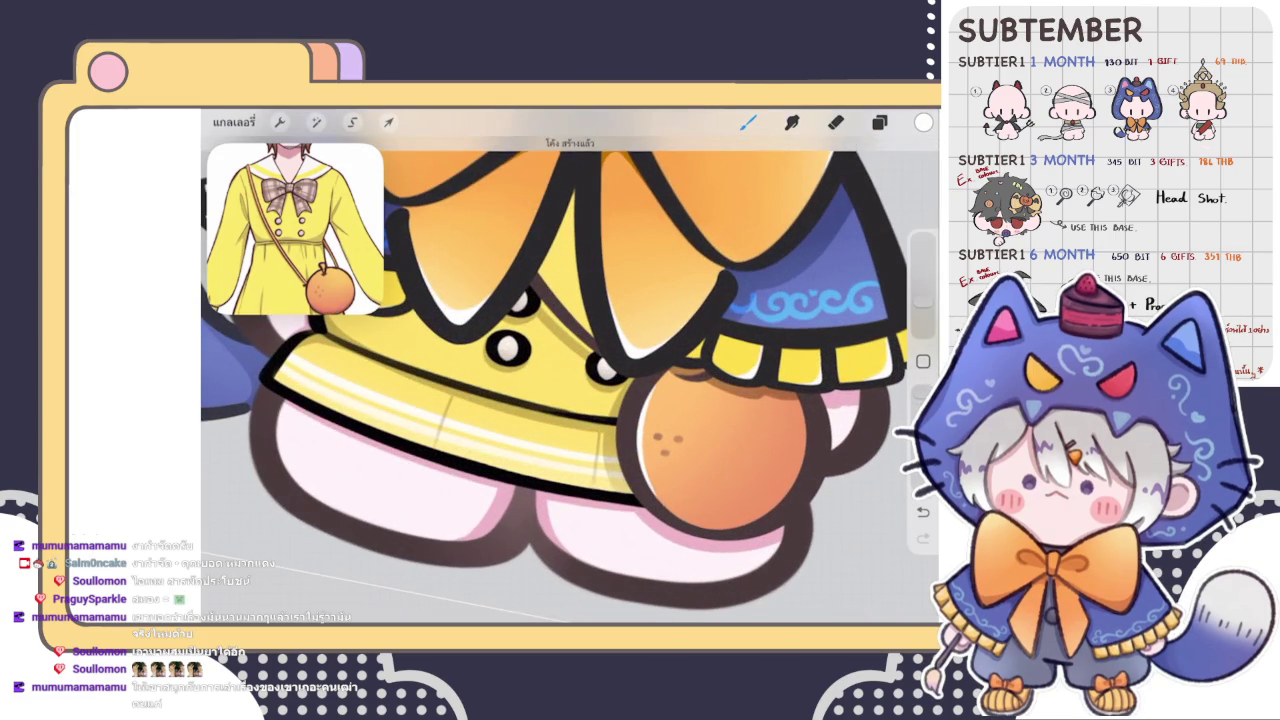
scroll(570, 360, down, 5)
scroll(620, 300, down, 5)
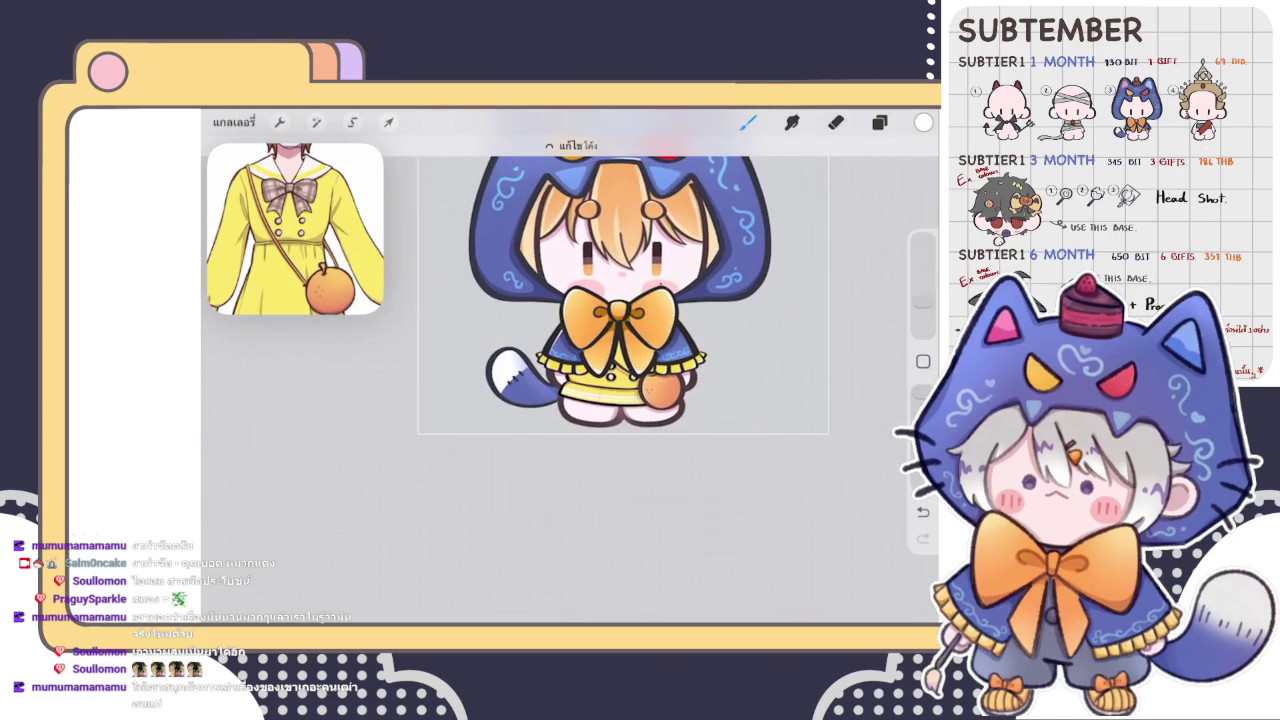
scroll(620, 300, down, 3)
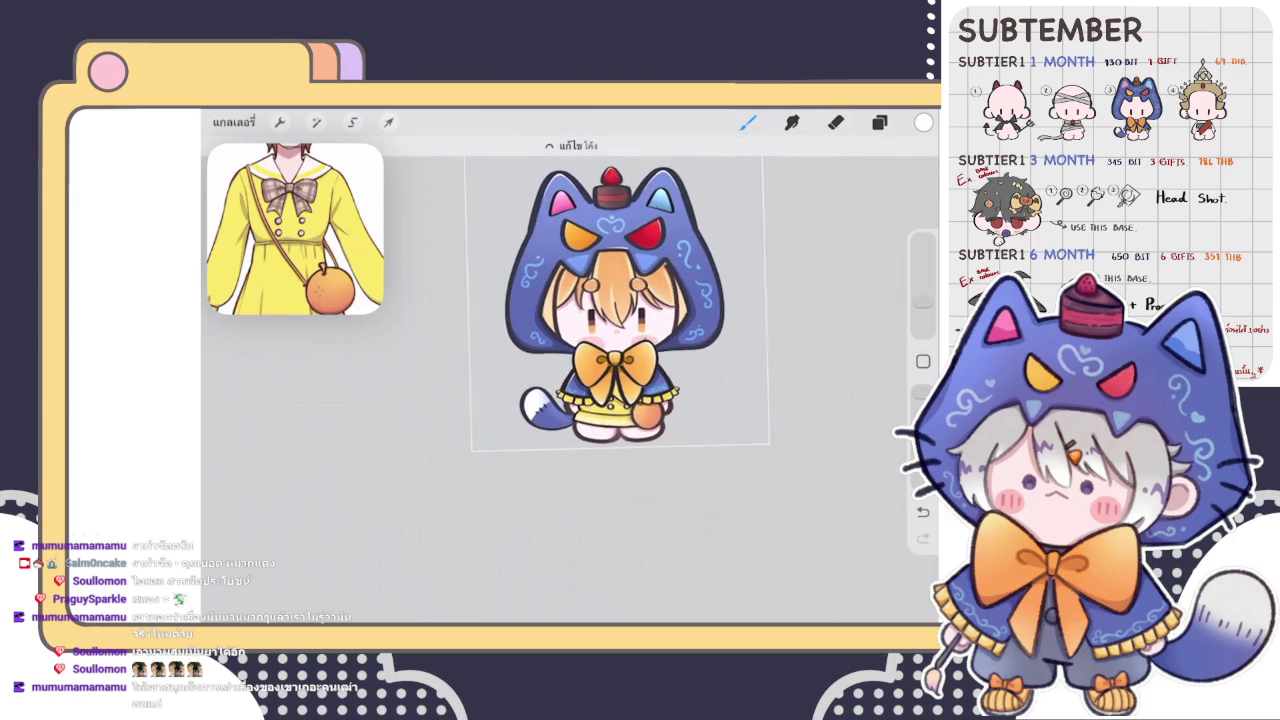
scroll(612, 320, down, 2)
click(879, 122)
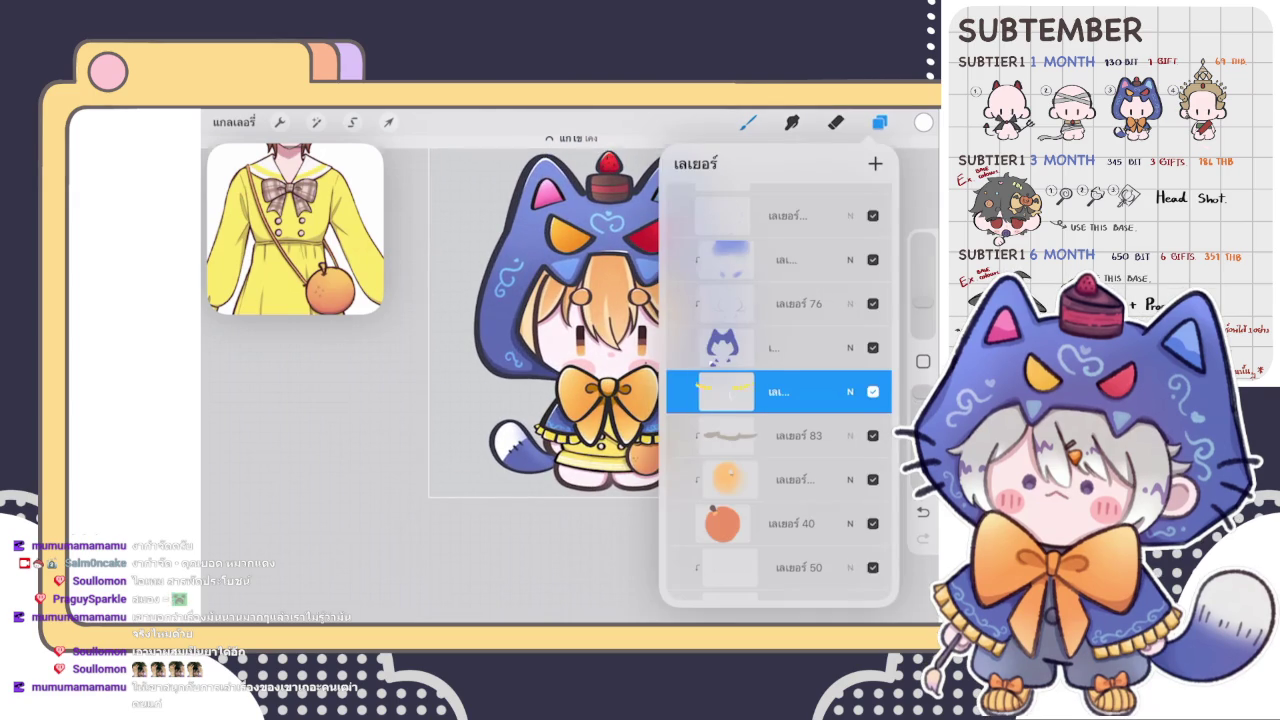
- Select layer 82 in the layer list and return to the brush
scroll(560, 320, down, 2)
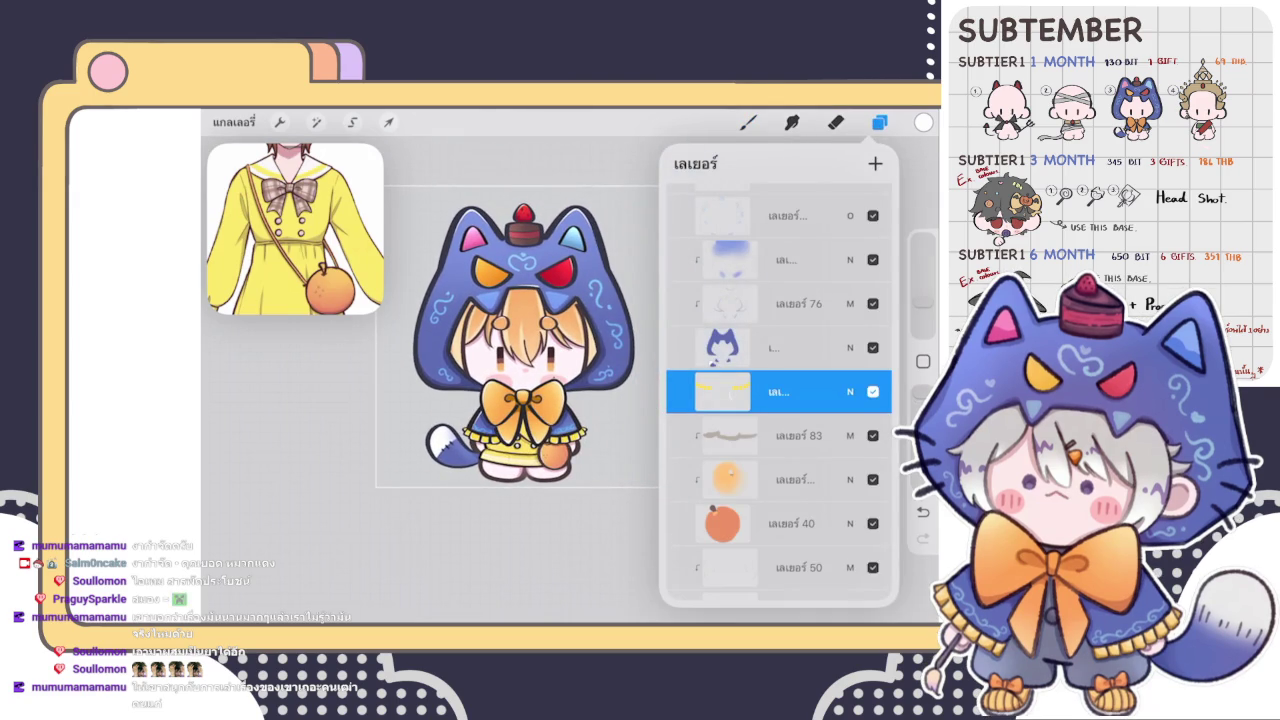
scroll(525, 240, up, 5)
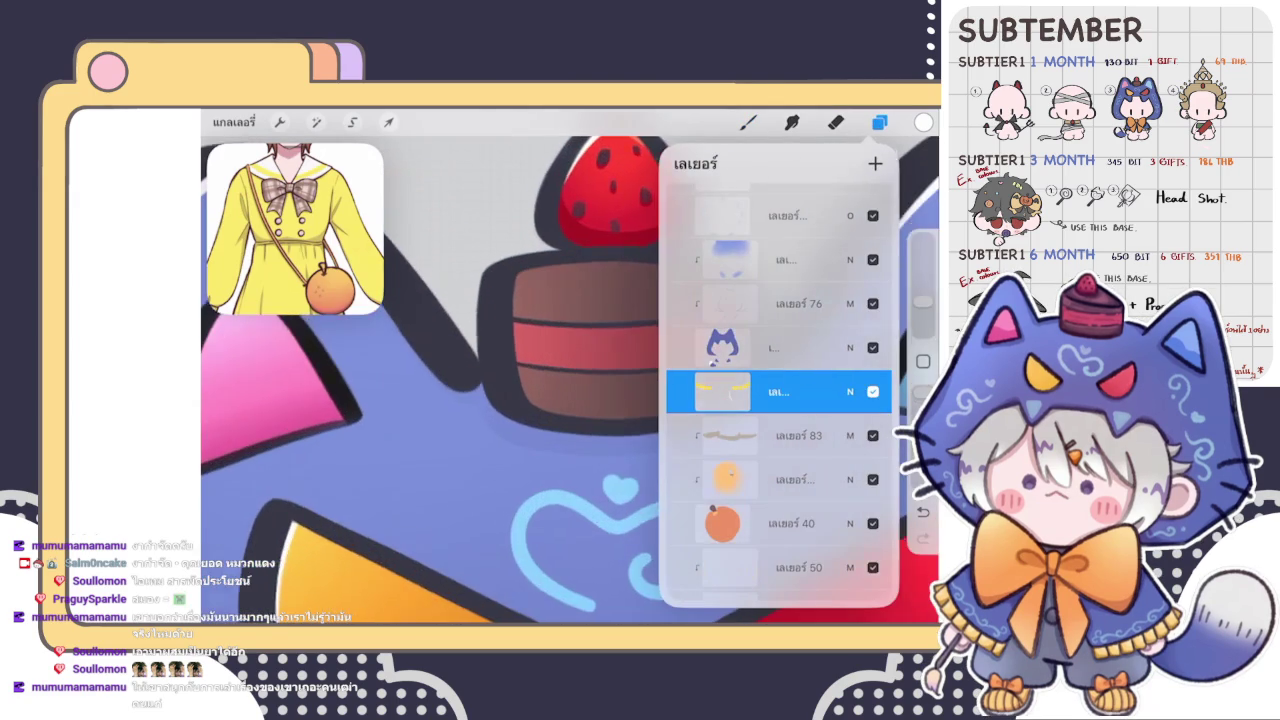
click(879, 122)
click(879, 122)
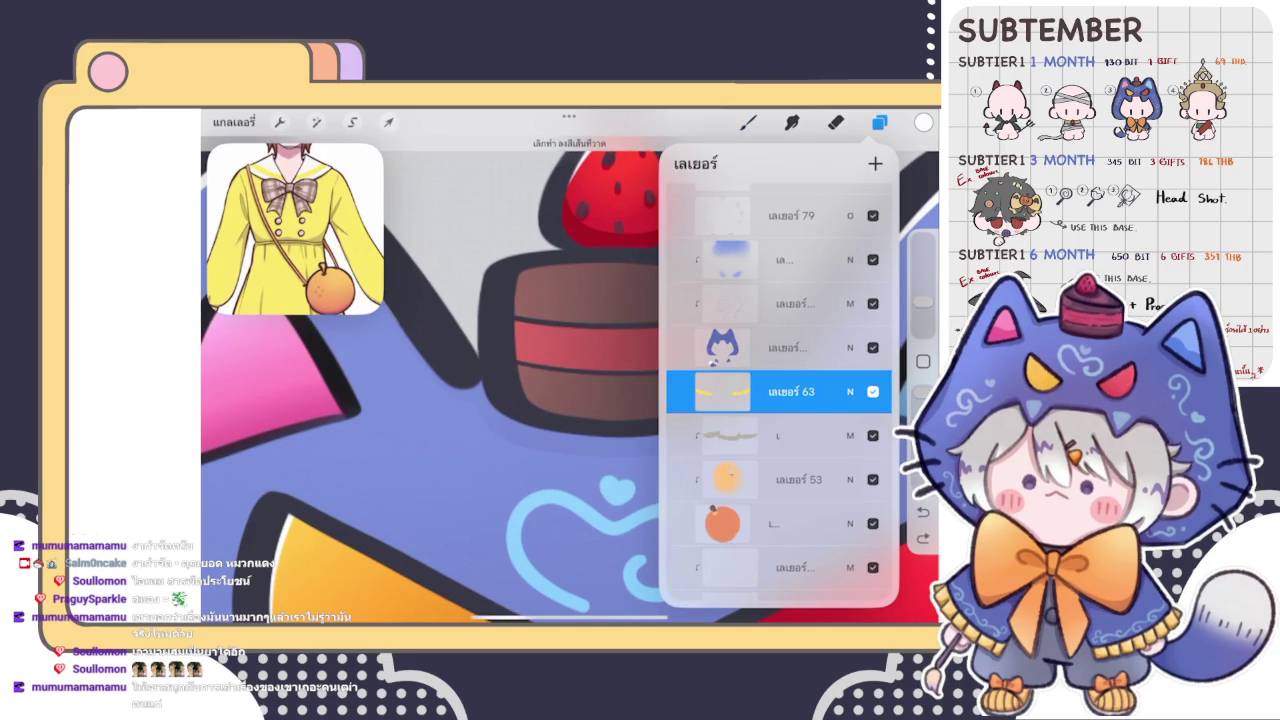
scroll(778, 400, up, 5)
scroll(778, 400, up, 2)
click(790, 313)
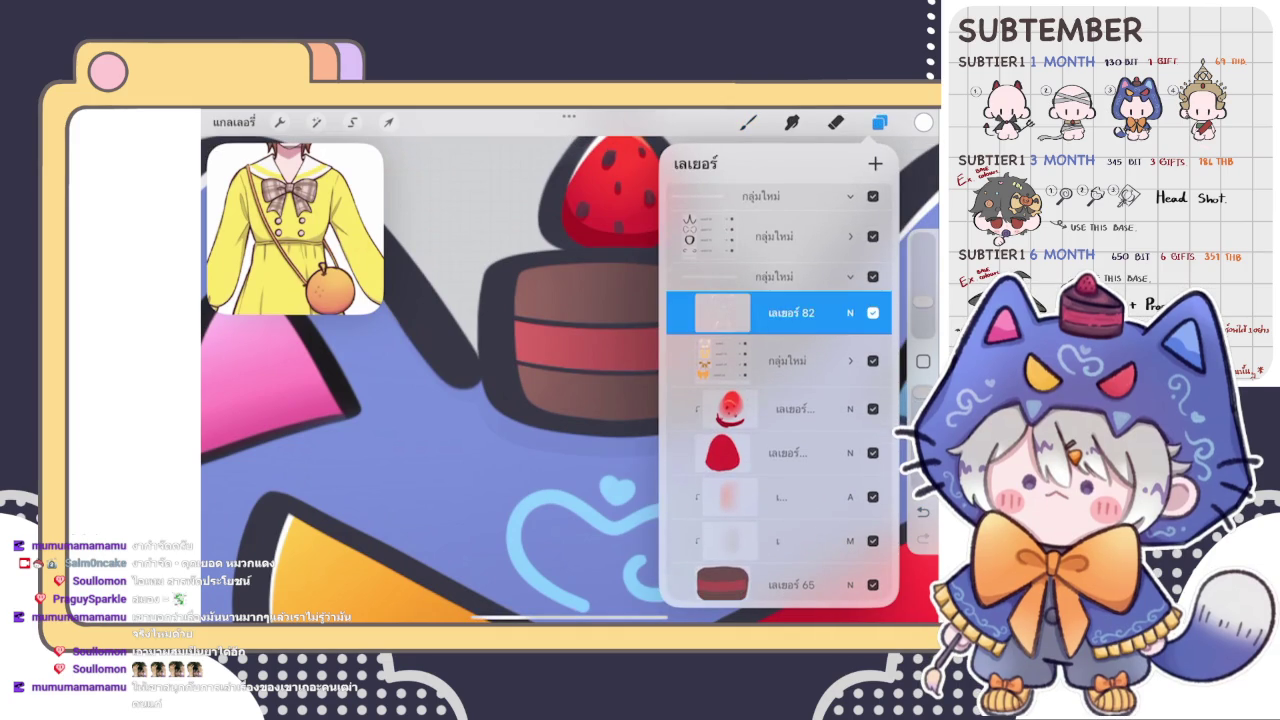
click(879, 122)
scroll(470, 255, up, 3)
- Paint a white highlight along the cake's upper-left and top edges
drag(590, 265, 545, 325)
scroll(560, 300, up, 3)
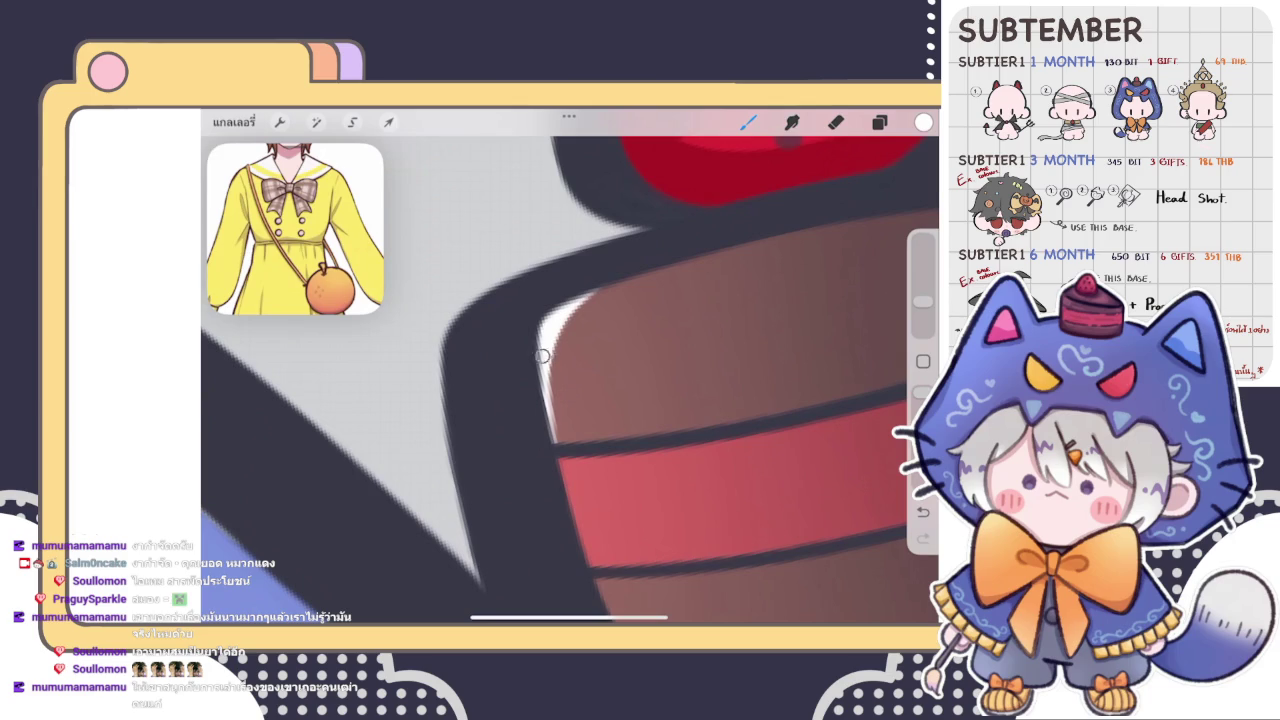
drag(540, 370, 655, 272)
key(e)
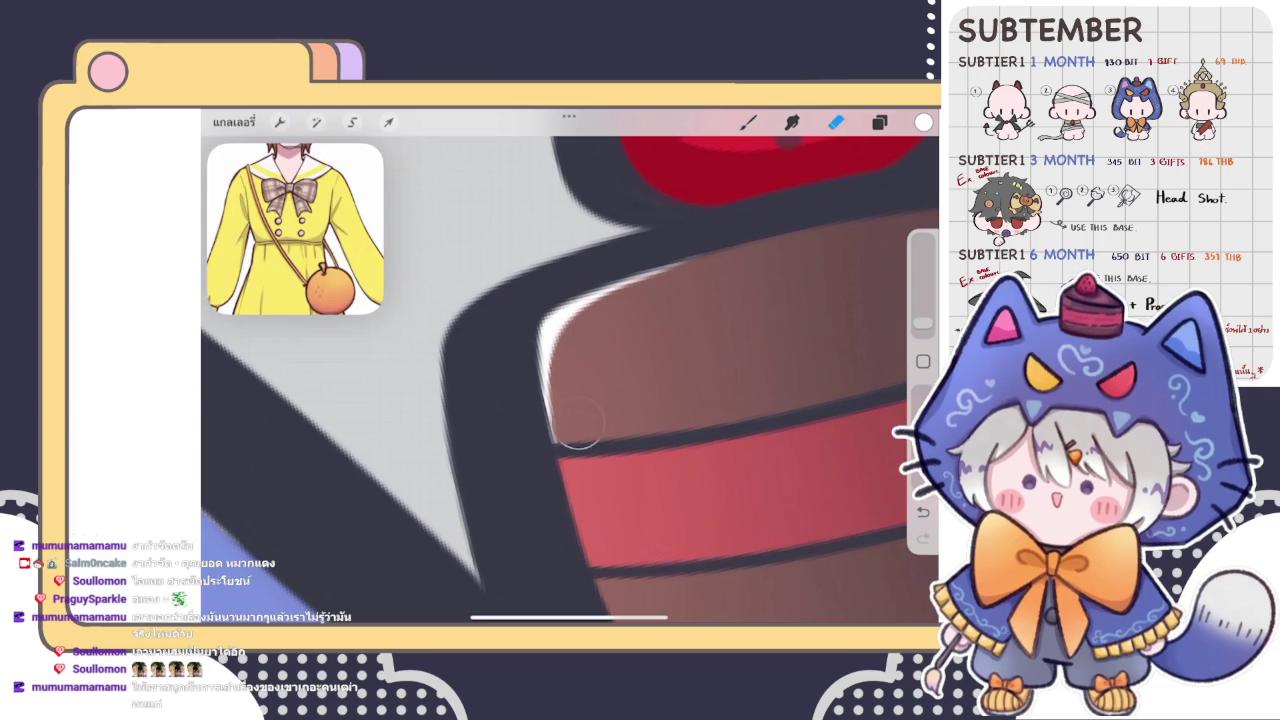
scroll(570, 380, down, 3)
scroll(570, 380, down, 3)
scroll(570, 380, down, 2)
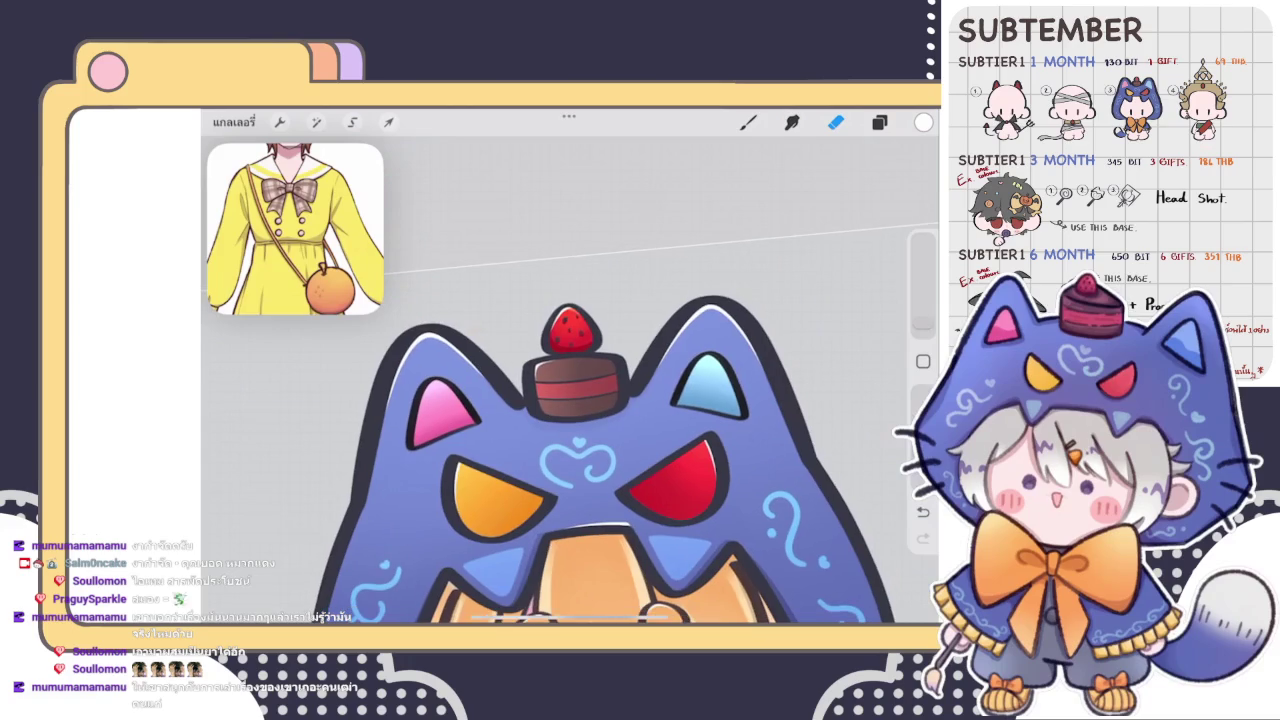
- Switch back to the brush and zoom in on the hood's edge
key(b)
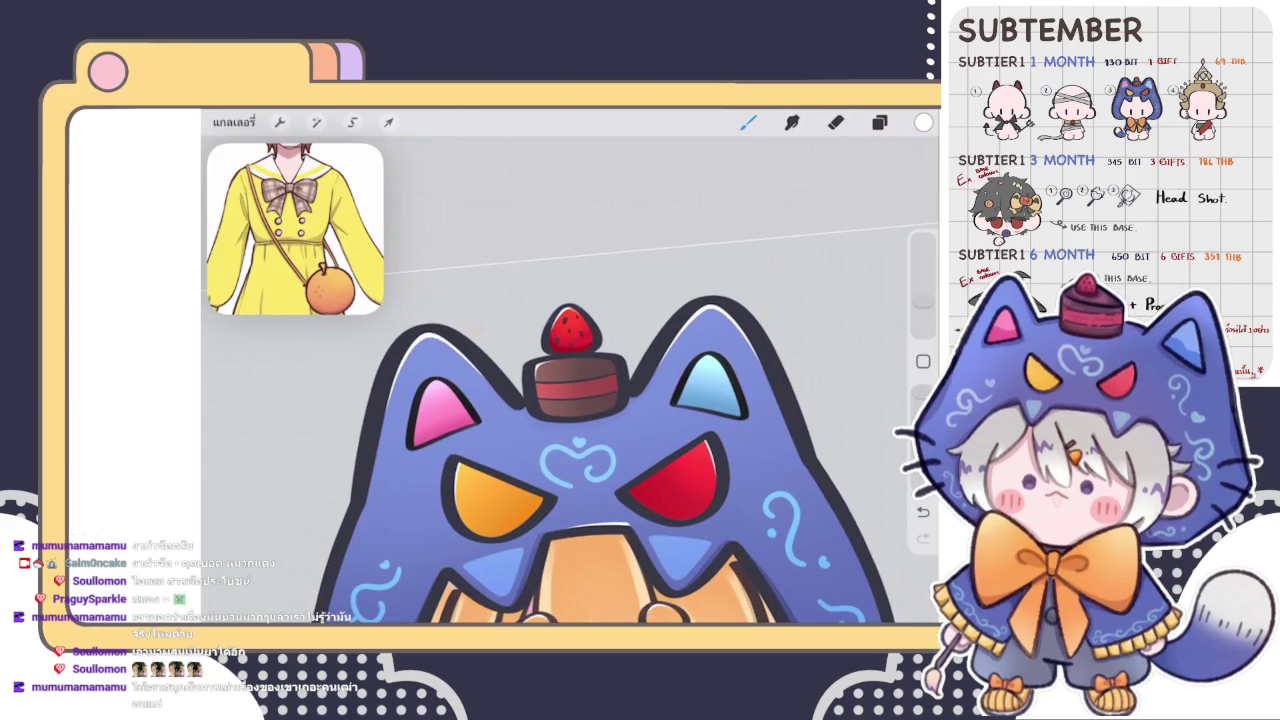
scroll(590, 360, down, 5)
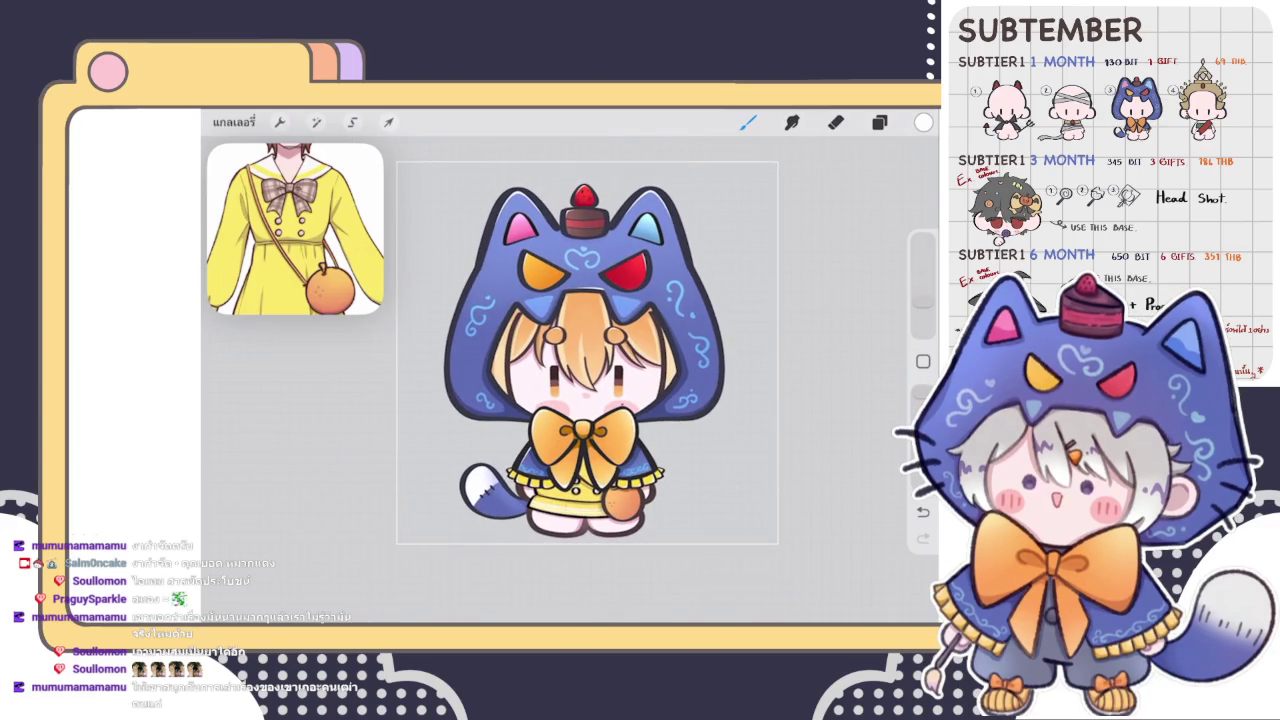
scroll(590, 380, up, 2)
scroll(590, 380, up, 3)
scroll(590, 380, up, 3)
scroll(590, 380, up, 1)
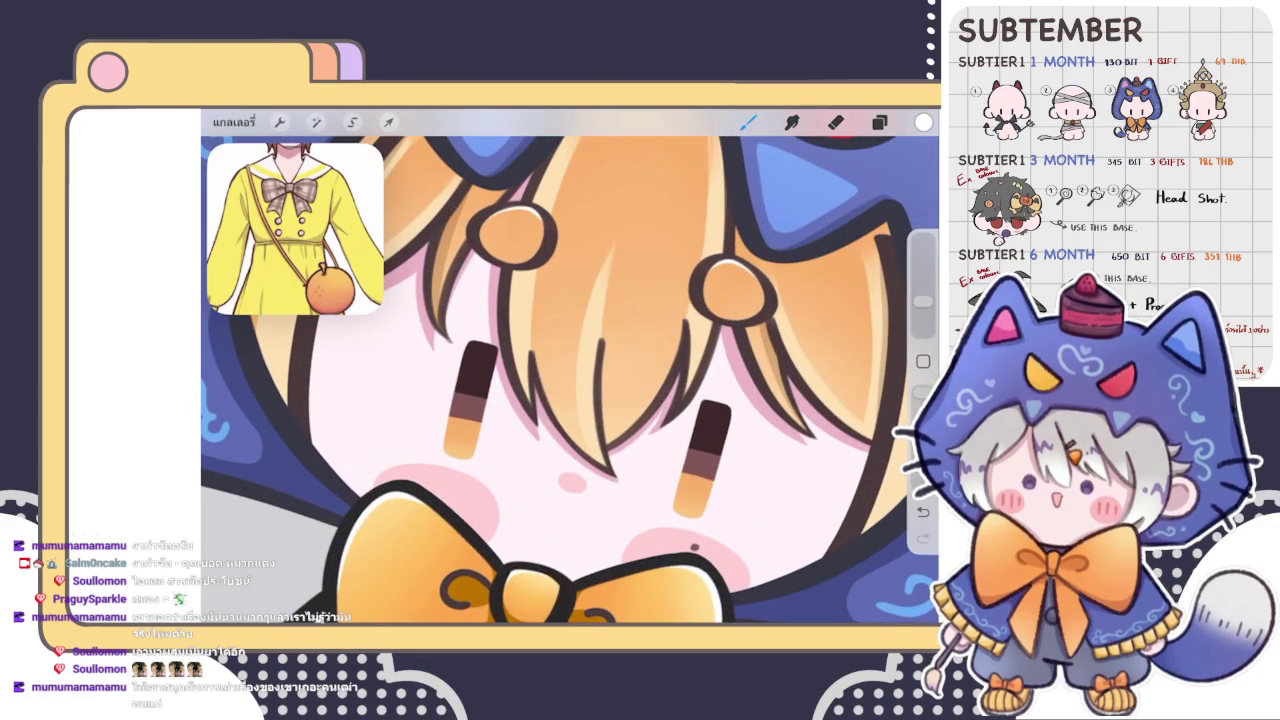
scroll(570, 380, up, 2)
scroll(570, 380, down, 1)
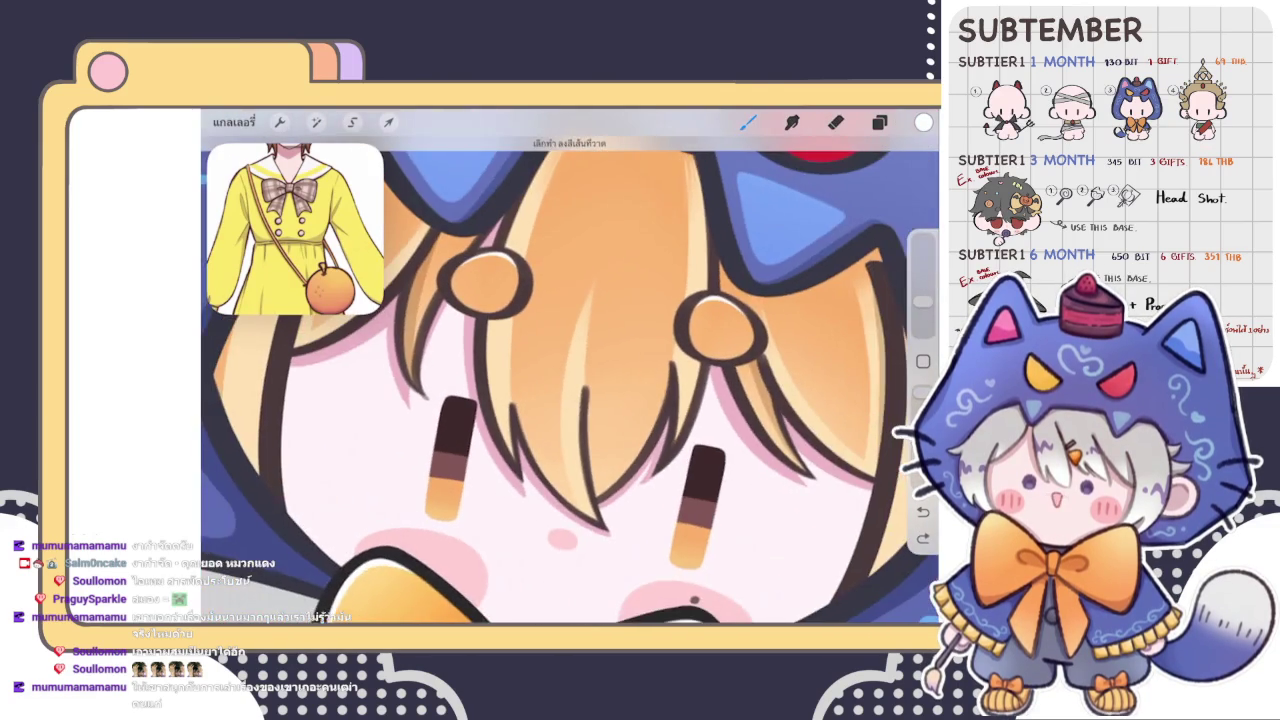
scroll(570, 380, up, 1)
scroll(570, 380, down, 1)
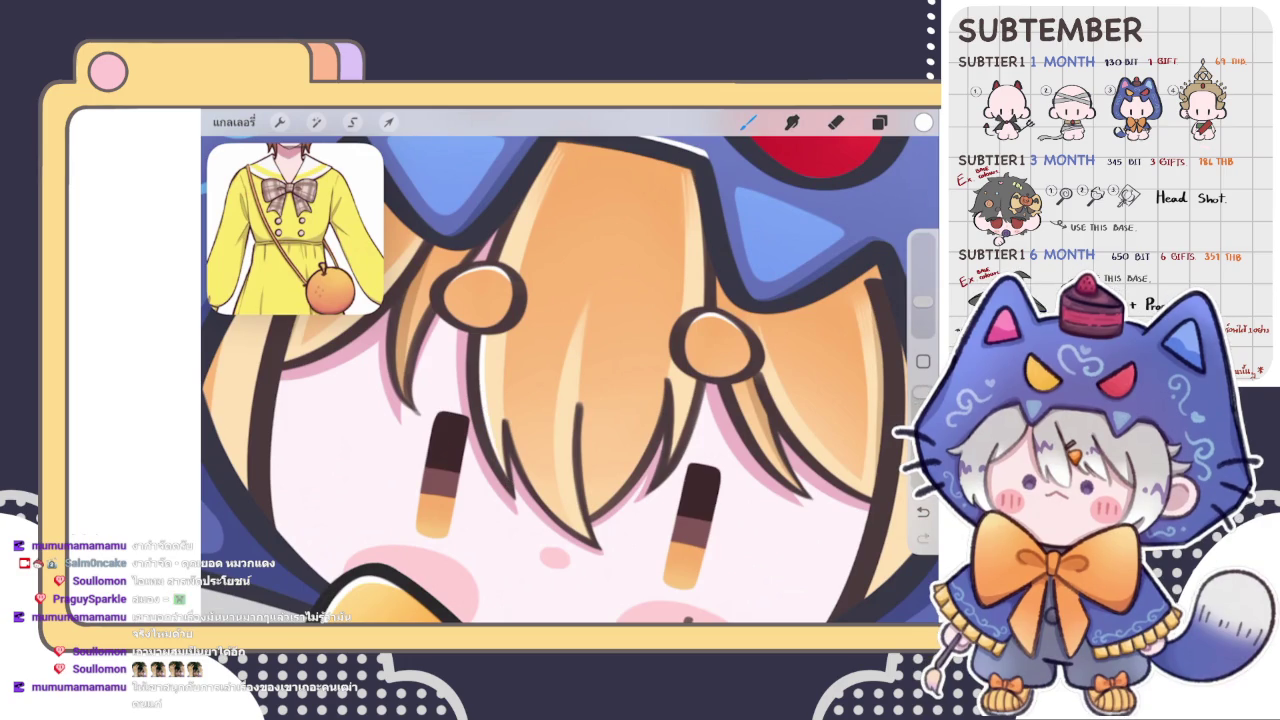
scroll(570, 380, up, 2)
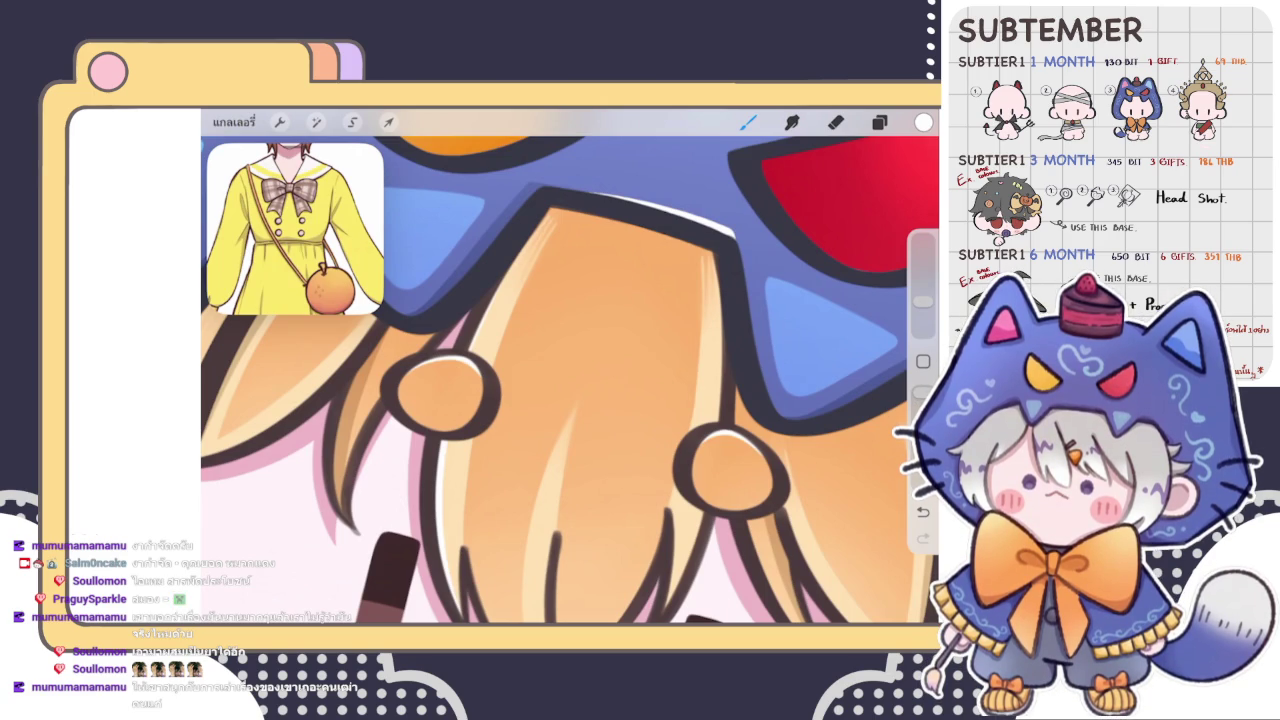
scroll(570, 366, down, 3)
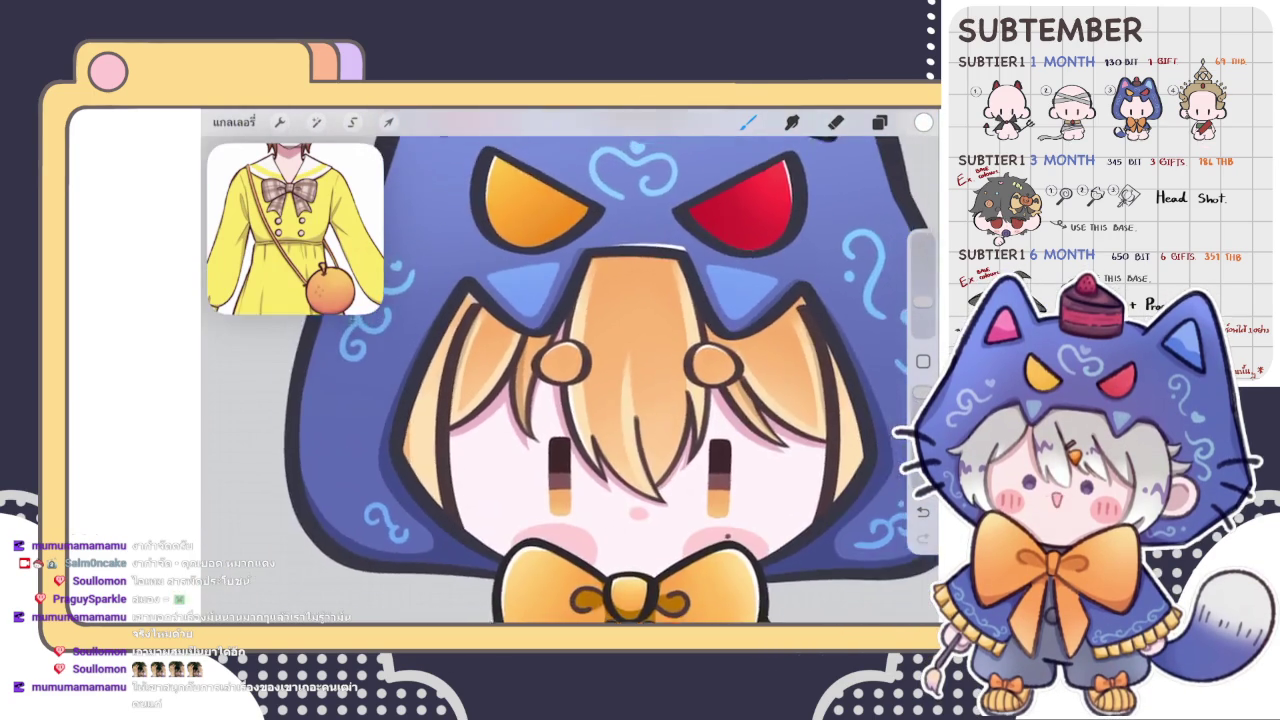
scroll(570, 366, down, 3)
scroll(570, 366, up, 5)
scroll(570, 380, up, 3)
click(748, 122)
click(748, 122)
- Brush thin light strokes along the dark outline of the hood
drag(490, 512, 496, 386)
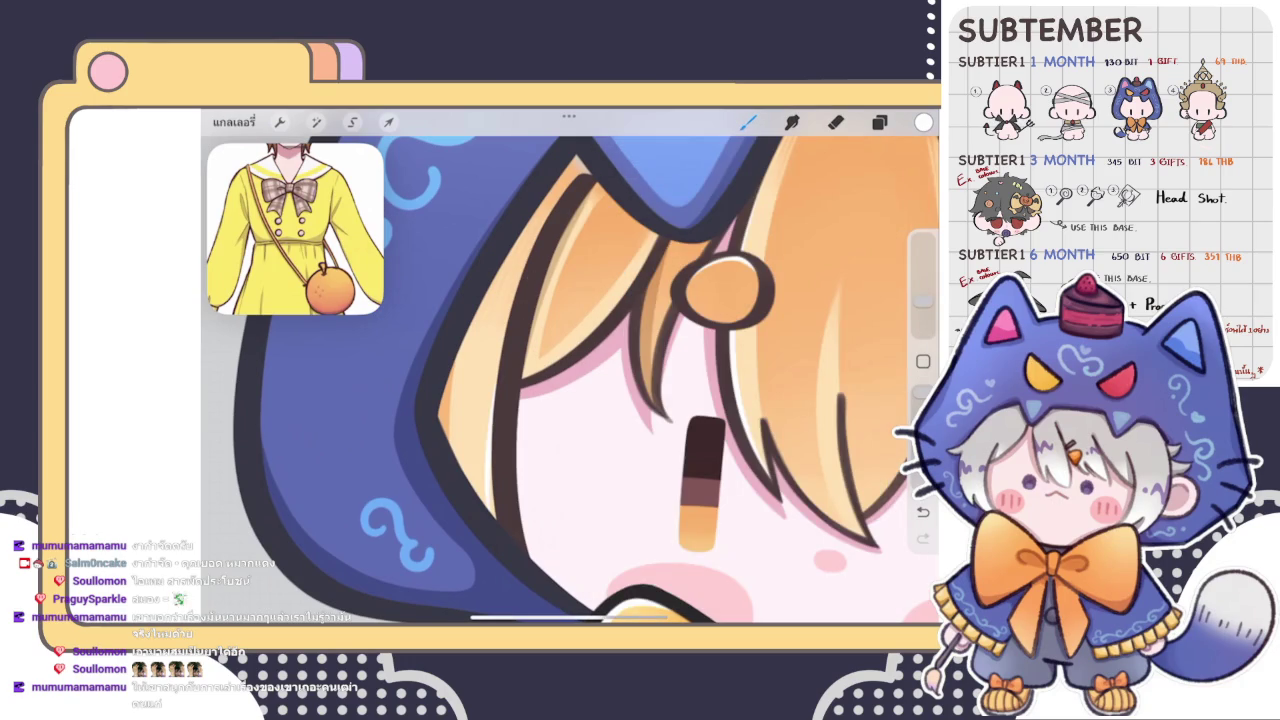
scroll(570, 380, up, 2)
mouse_move(568, 240)
mouse_down()
mouse_move(494, 395)
mouse_move(468, 522)
mouse_up()
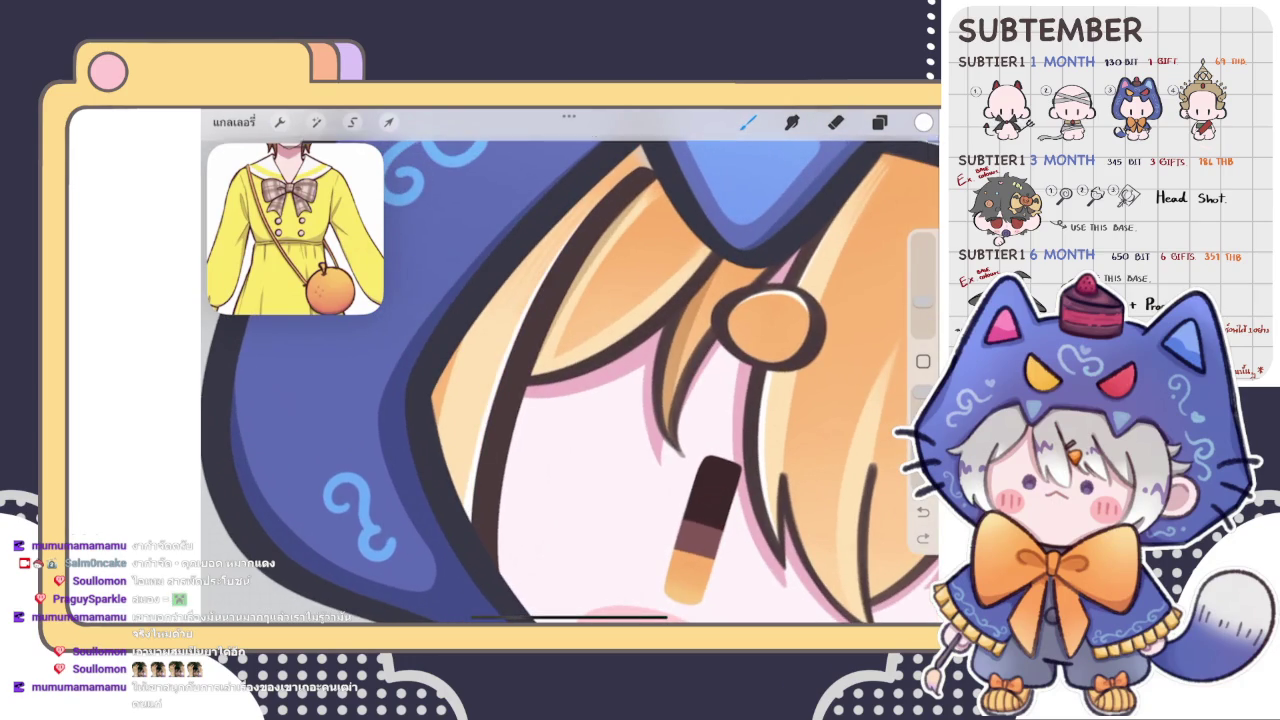
scroll(570, 390, down, 5)
scroll(570, 390, up, 4)
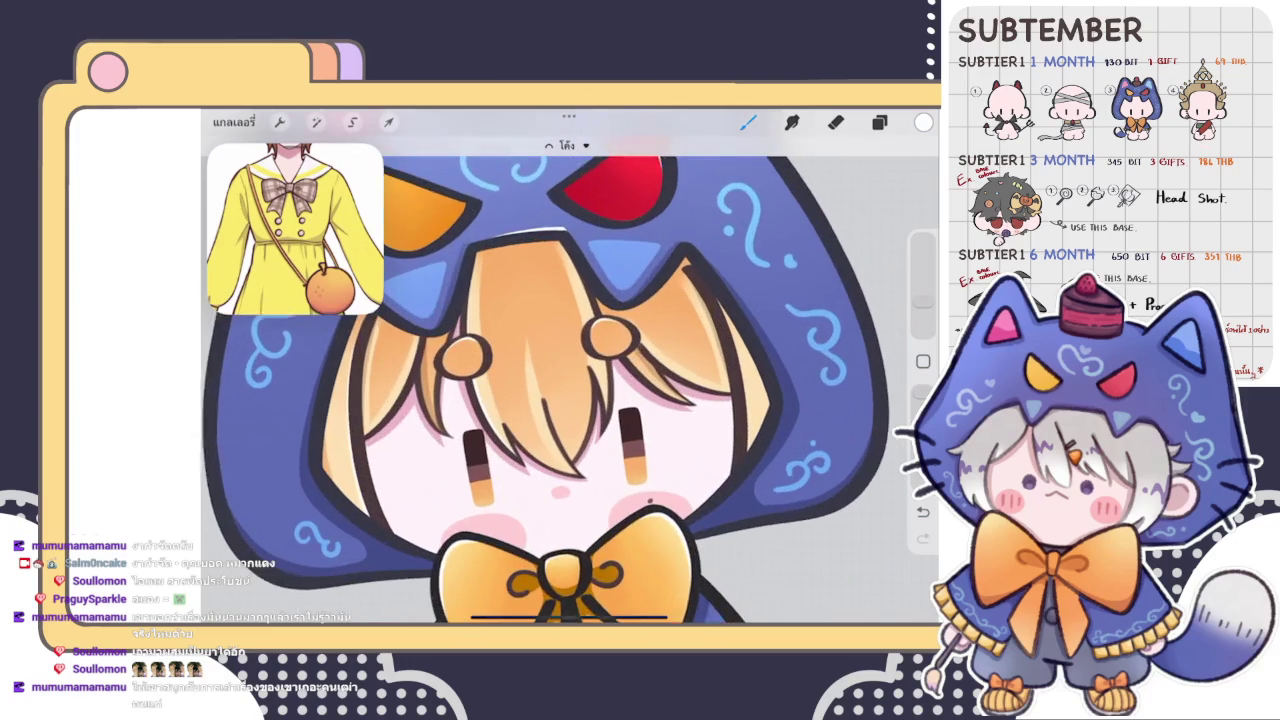
scroll(570, 390, down, 5)
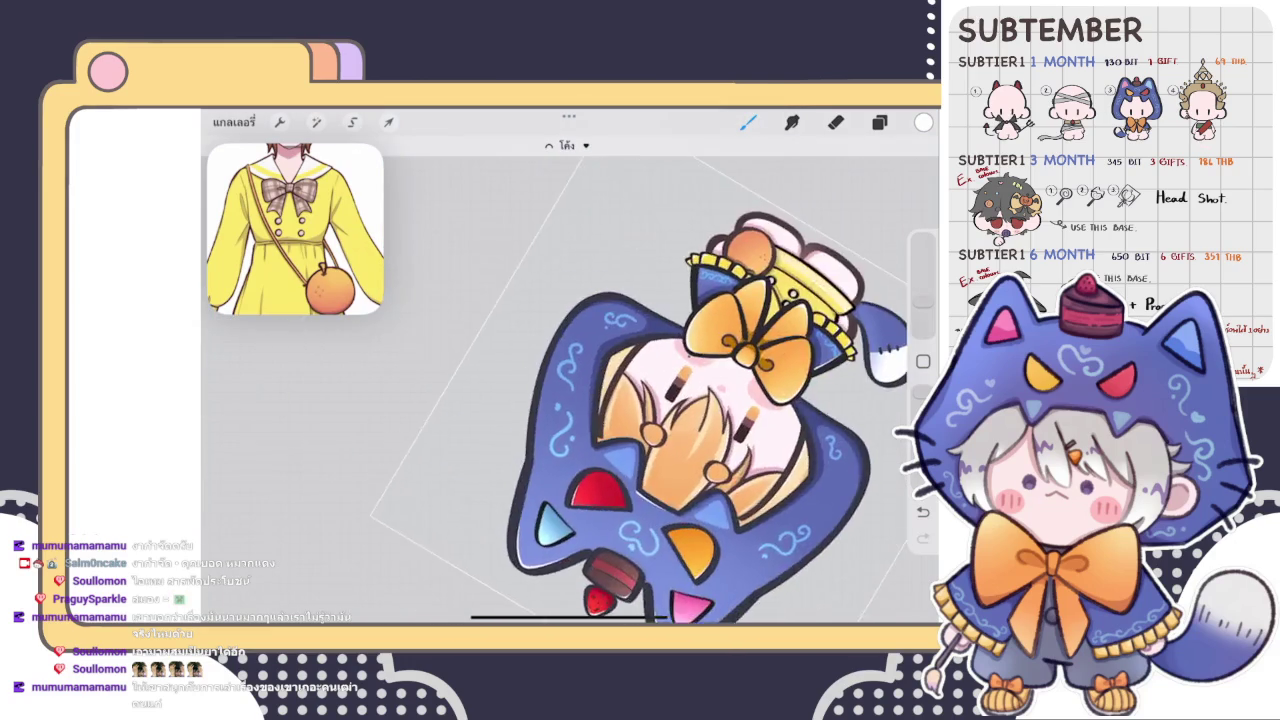
scroll(570, 390, up, 5)
scroll(570, 390, up, 2)
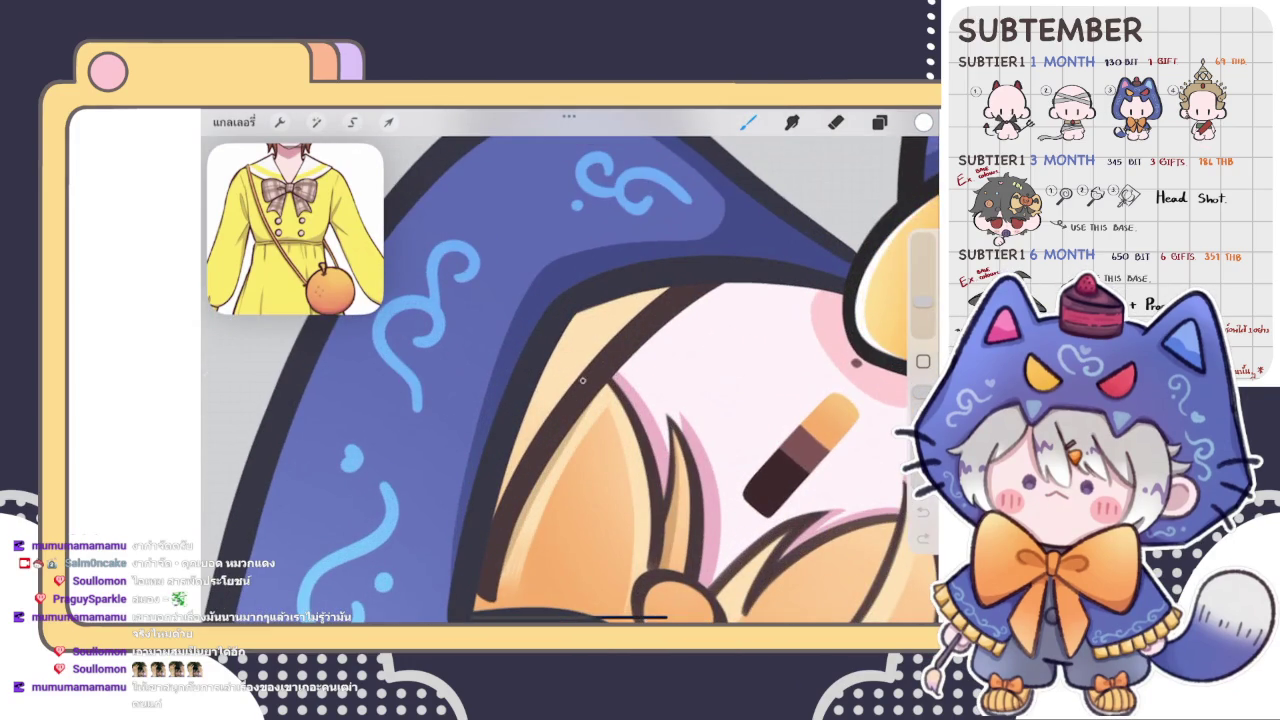
- Draw a stroke along the hood edge and turn it into an editable QuickShape arc
drag(576, 378, 628, 322)
drag(531, 444, 600, 350)
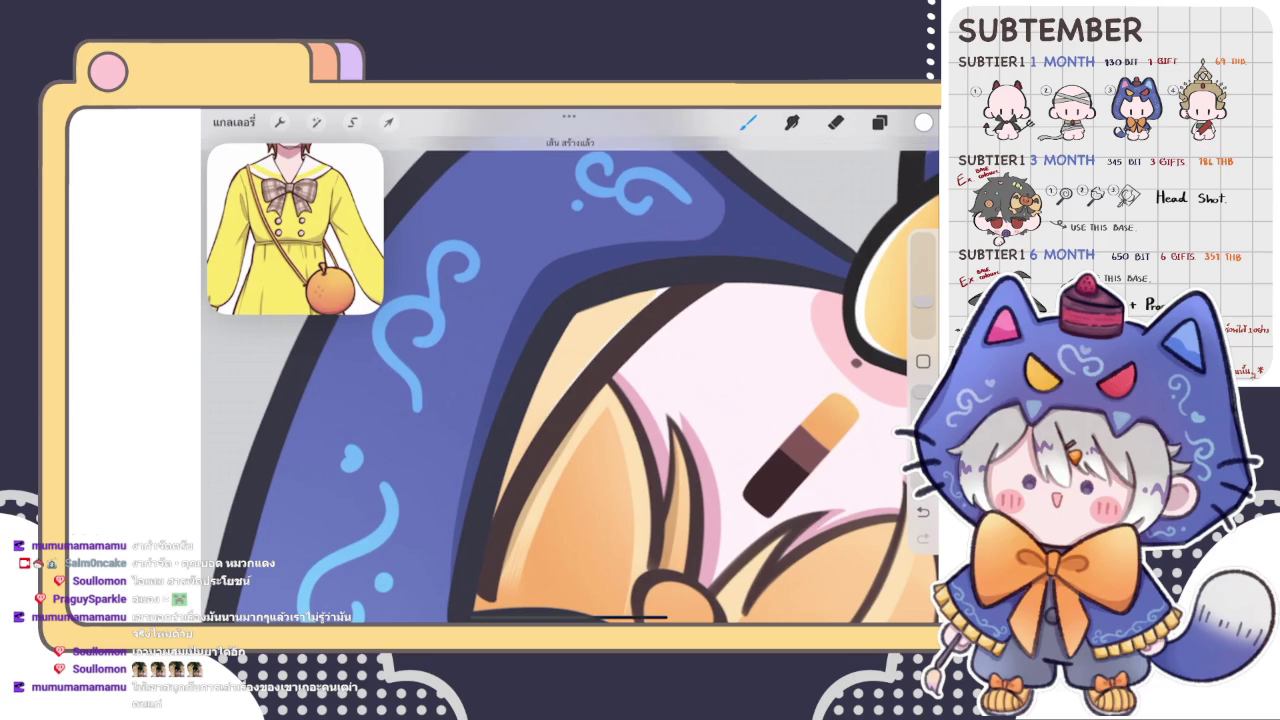
click(568, 150)
click(600, 178)
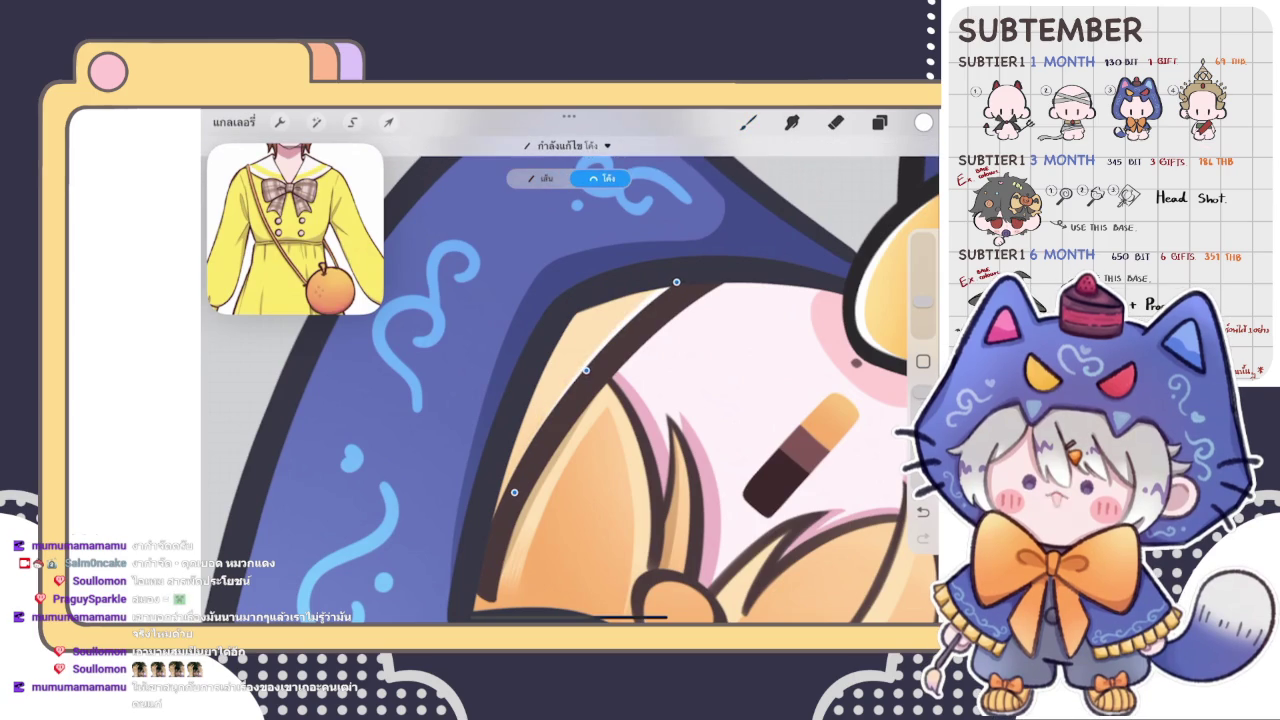
- Zoom in on the eyes and undo the last paint stroke
scroll(570, 380, down, 3)
scroll(570, 380, down, 5)
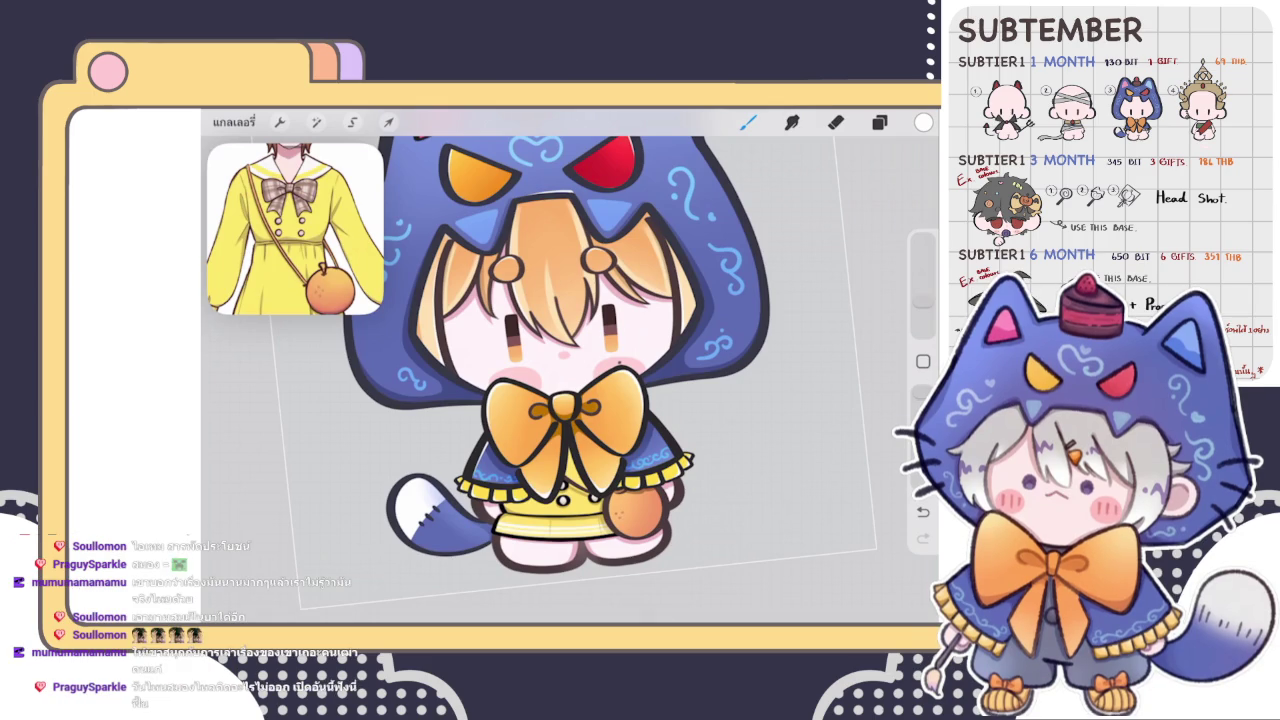
scroll(576, 307, up, 2)
scroll(576, 307, up, 3)
scroll(576, 307, up, 2)
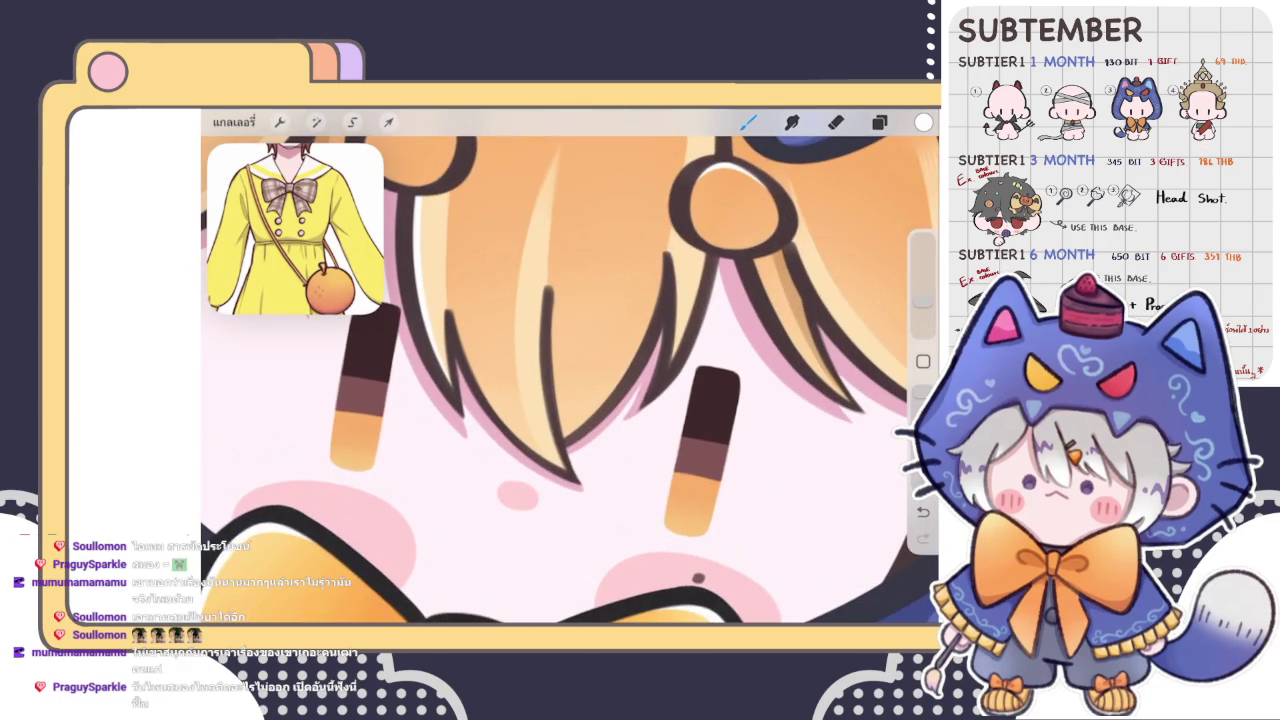
scroll(570, 370, down, 1)
key(ctrl+z)
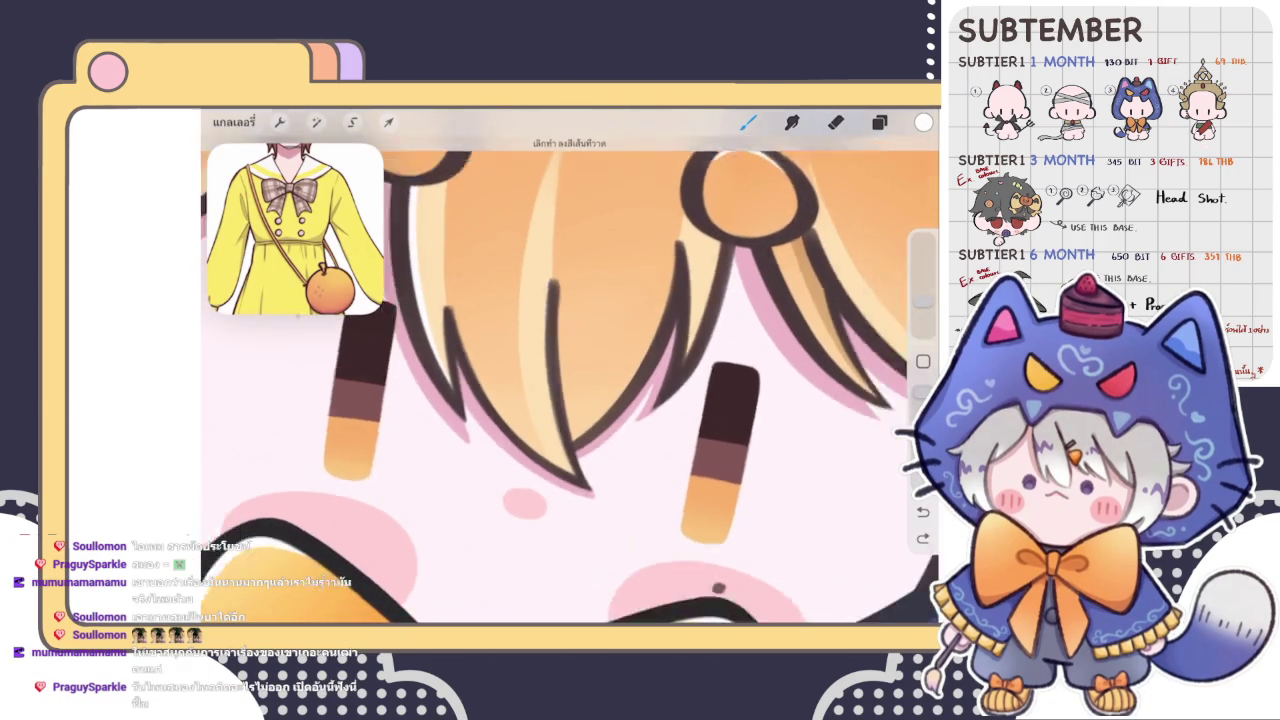
scroll(570, 370, down, 1)
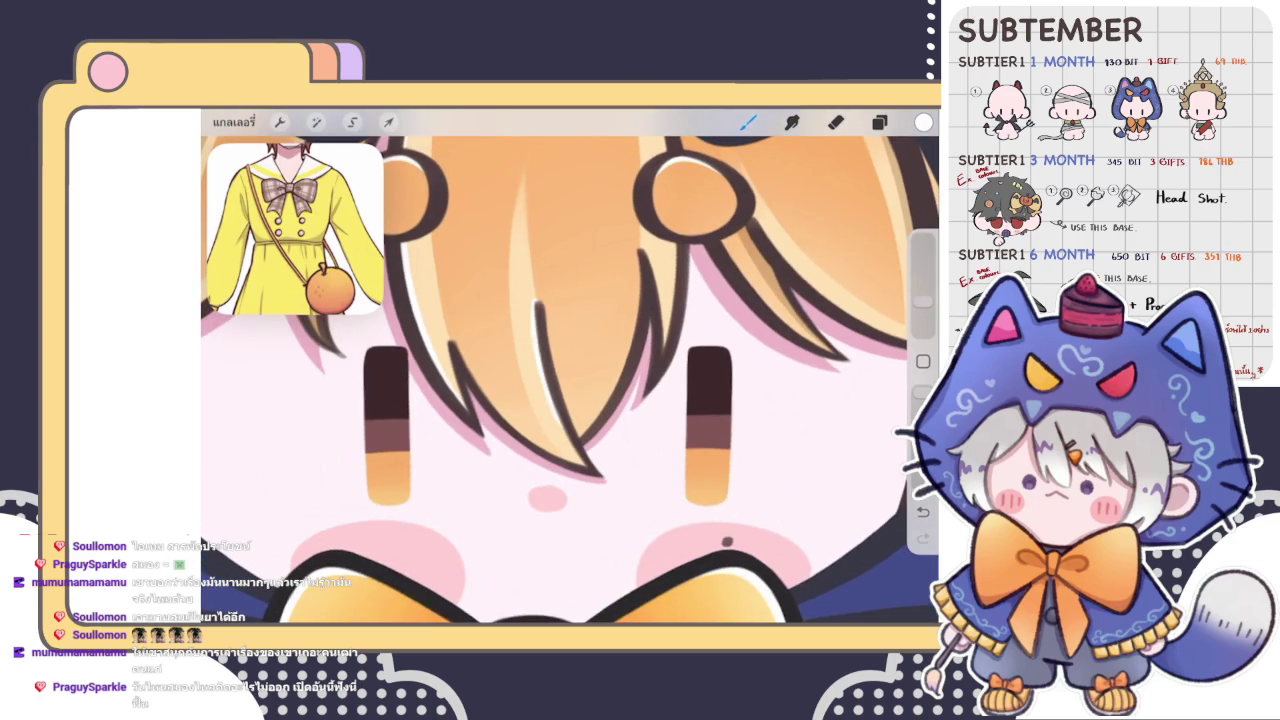
scroll(570, 370, down, 3)
scroll(570, 370, down, 3)
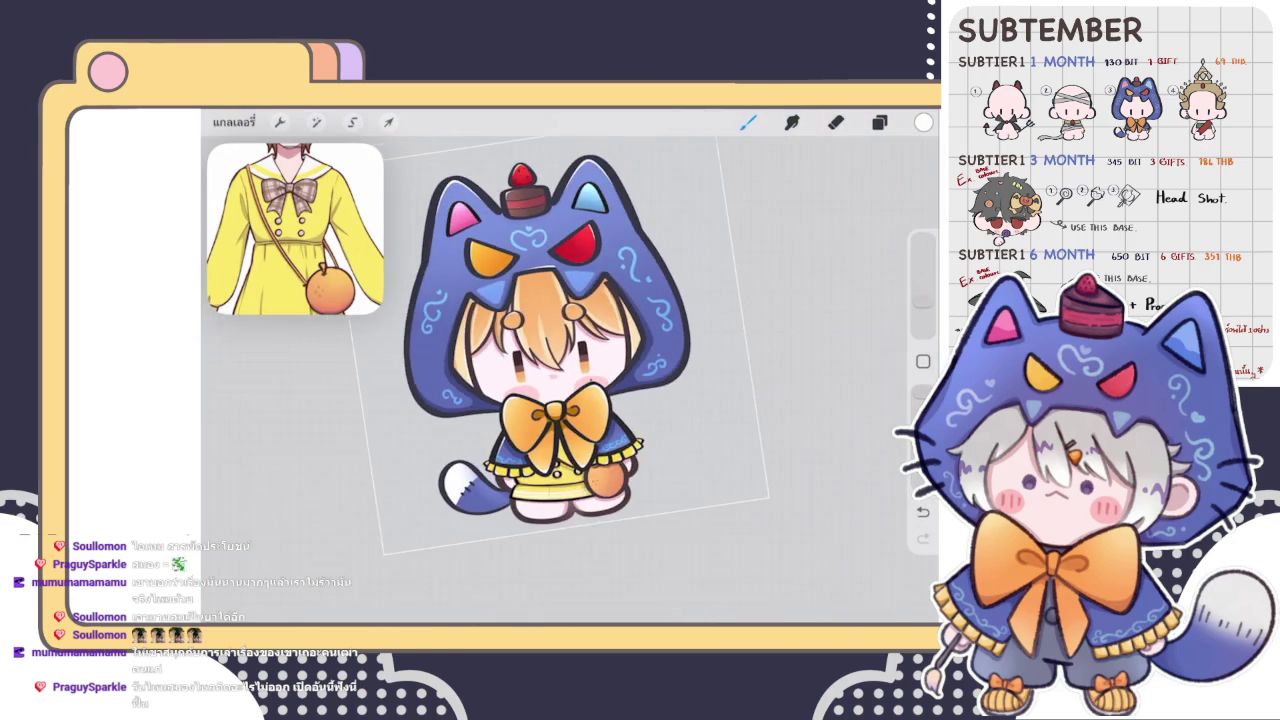
scroll(555, 330, down, 2)
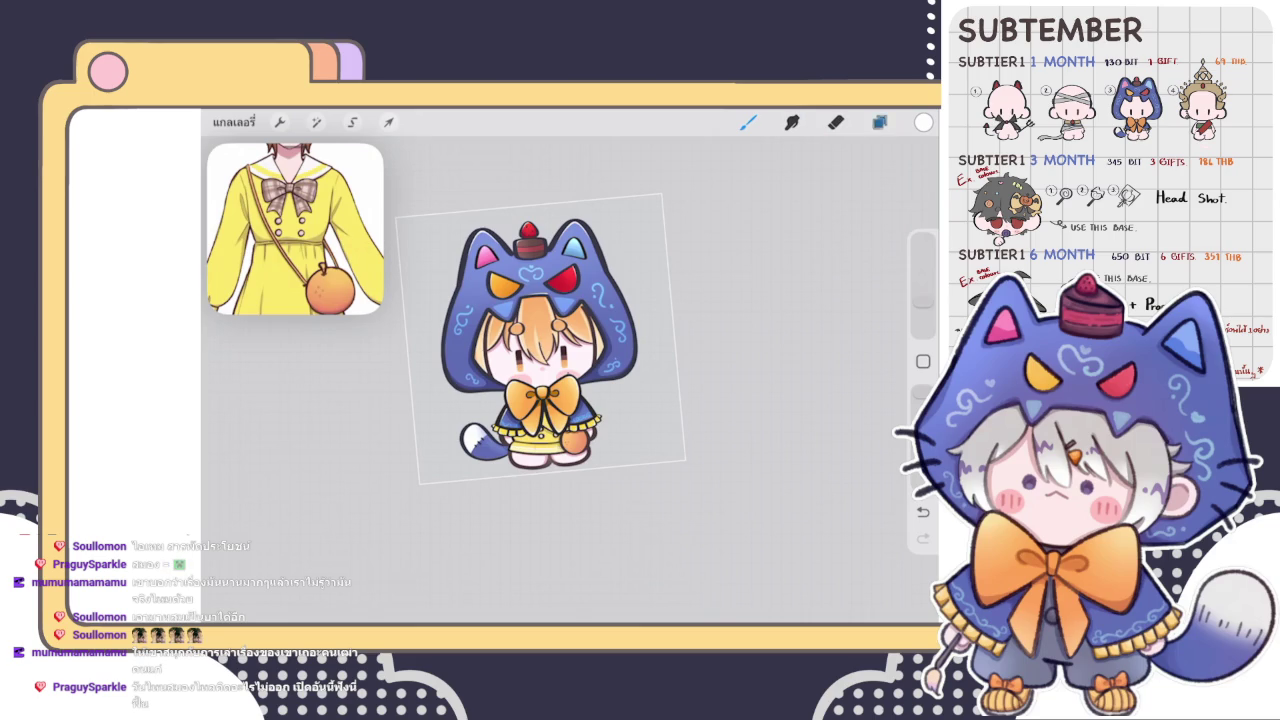
click(879, 122)
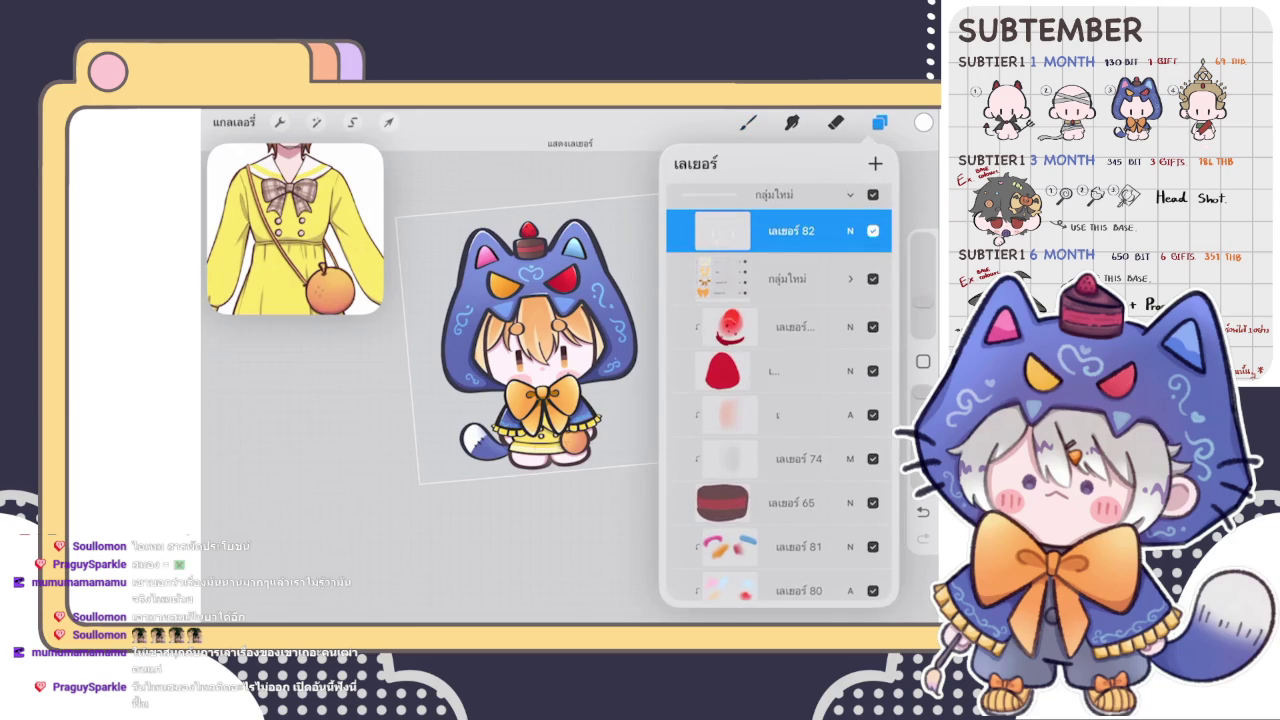
scroll(779, 400, down, 3)
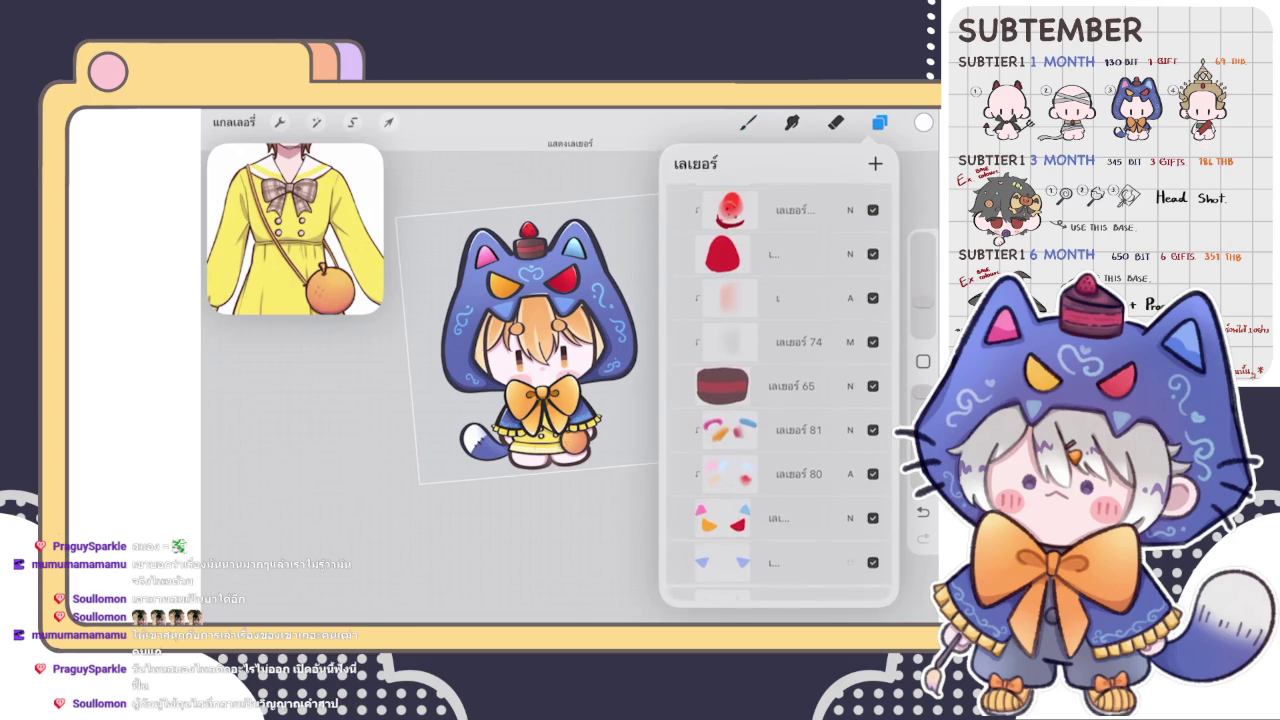
scroll(779, 400, down, 3)
scroll(779, 400, down, 3)
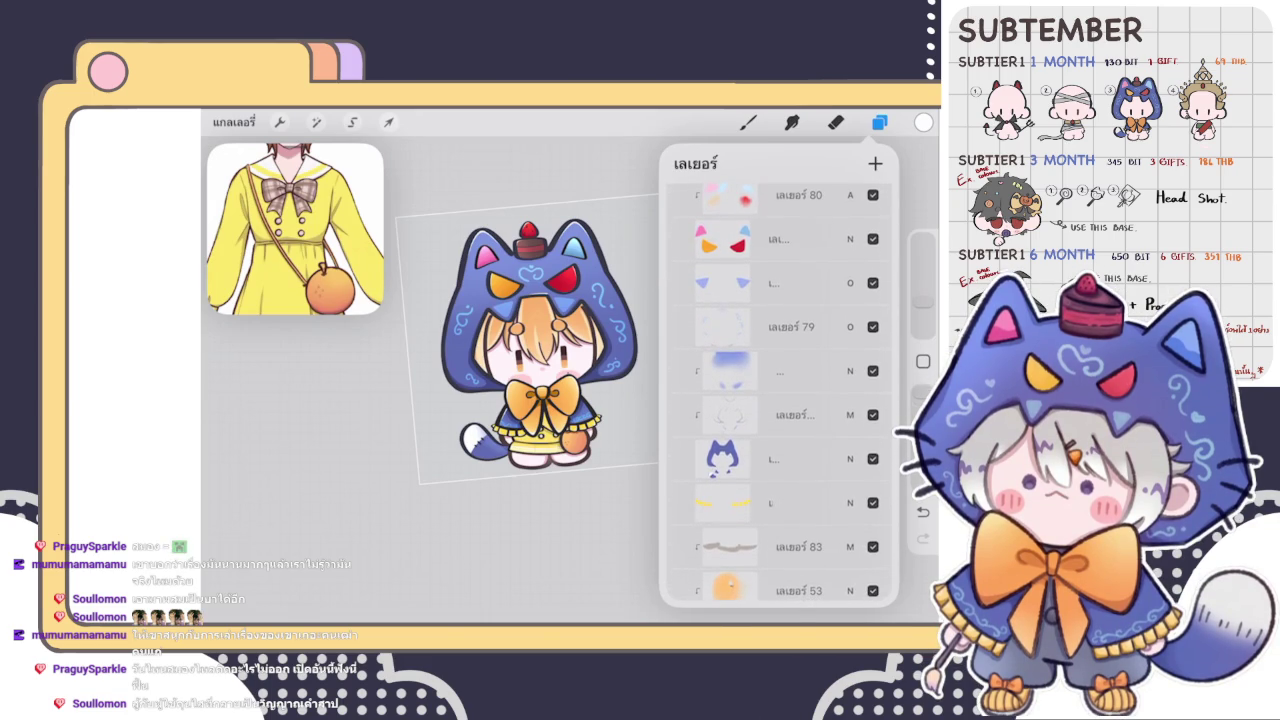
scroll(520, 350, up, 3)
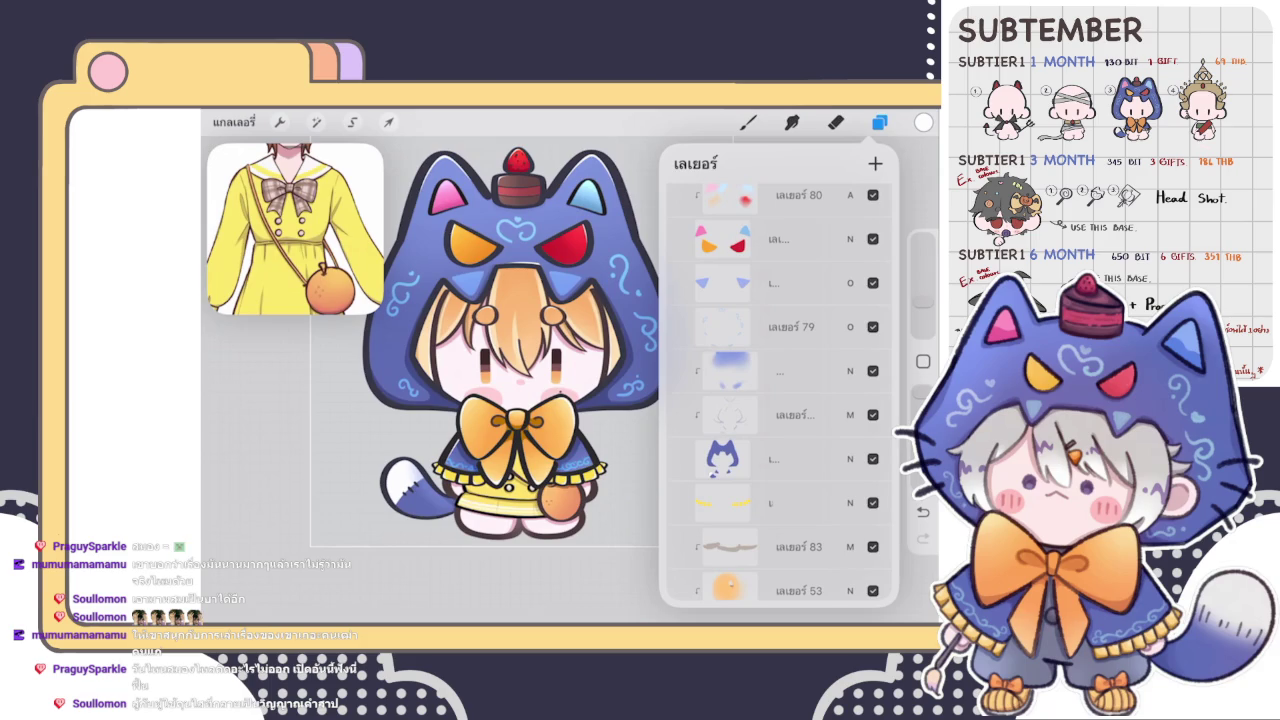
scroll(779, 400, down, 5)
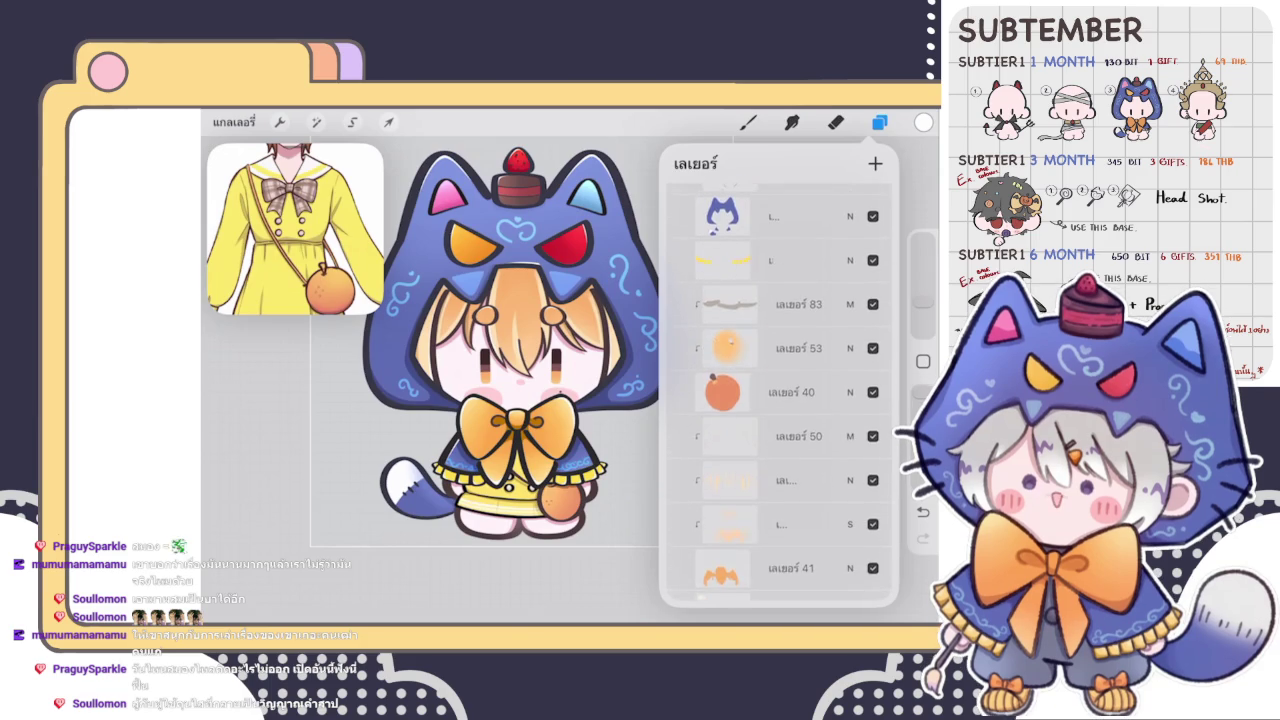
scroll(779, 400, down, 3)
click(879, 122)
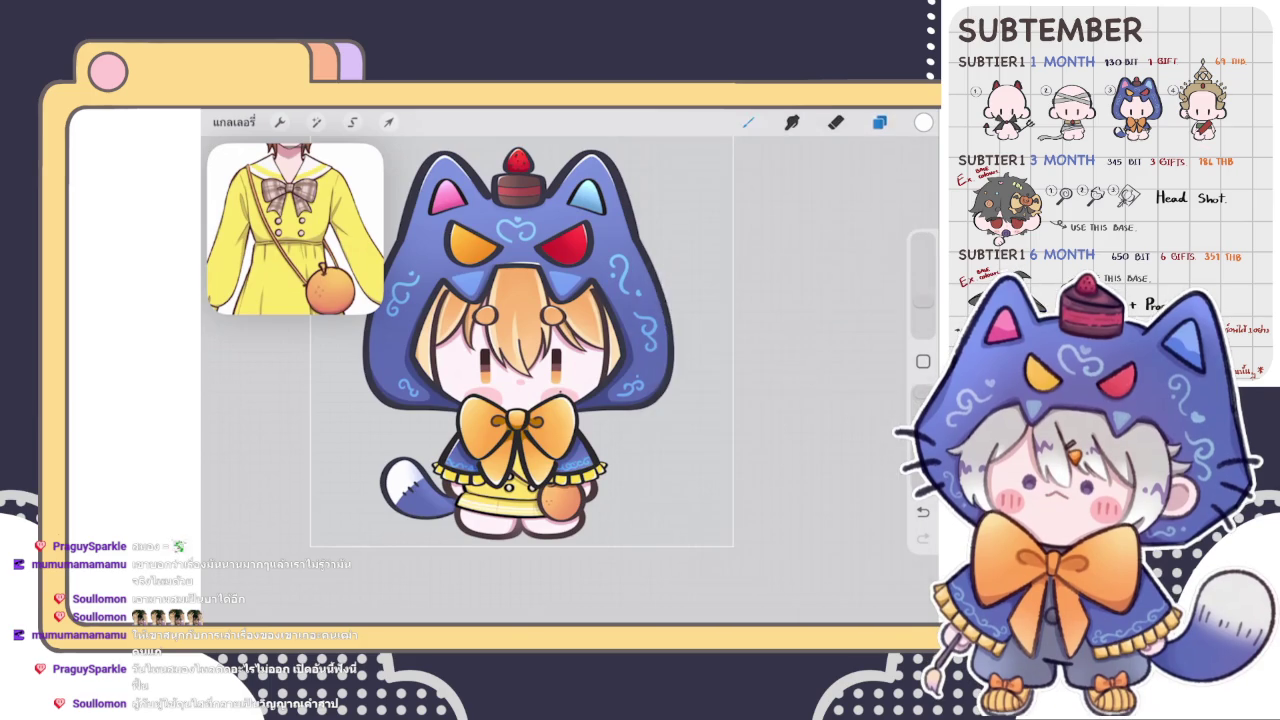
- Pick a new colour from the colour disc for the bow outline
scroll(560, 360, up, 3)
scroll(560, 360, up, 3)
click(923, 122)
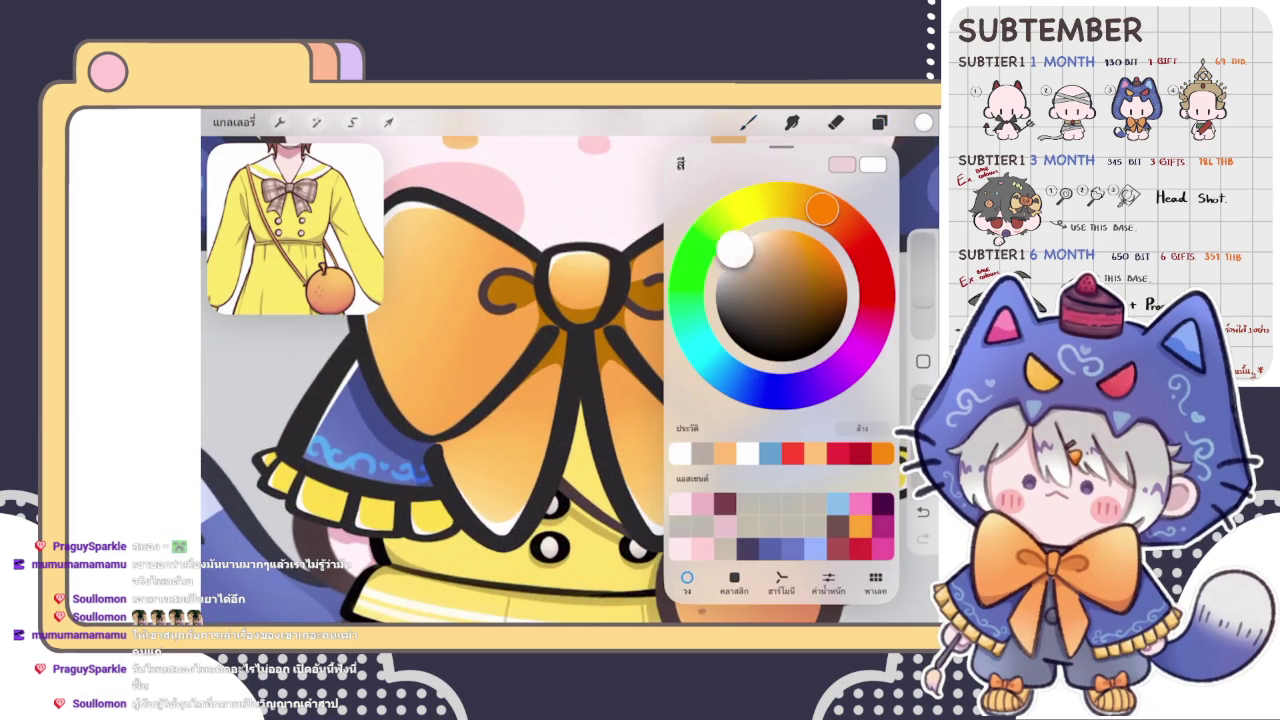
click(588, 442)
scroll(570, 380, up, 3)
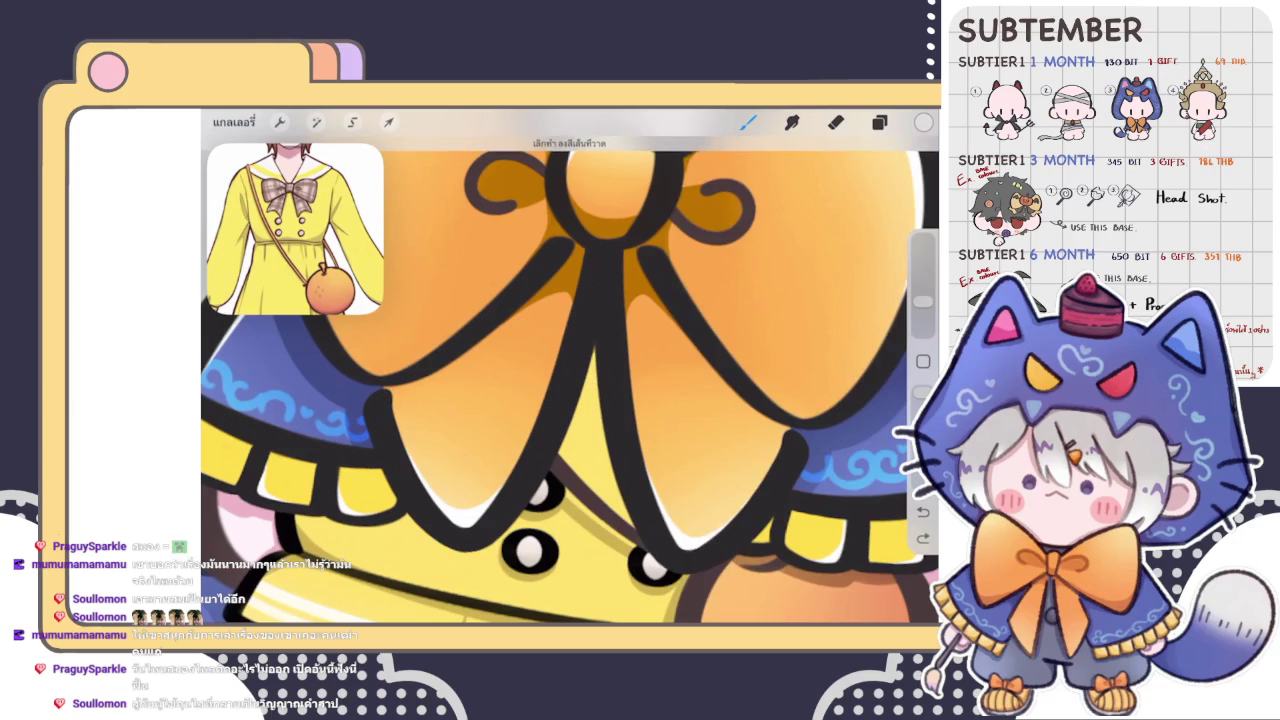
click(923, 122)
click(728, 278)
click(923, 122)
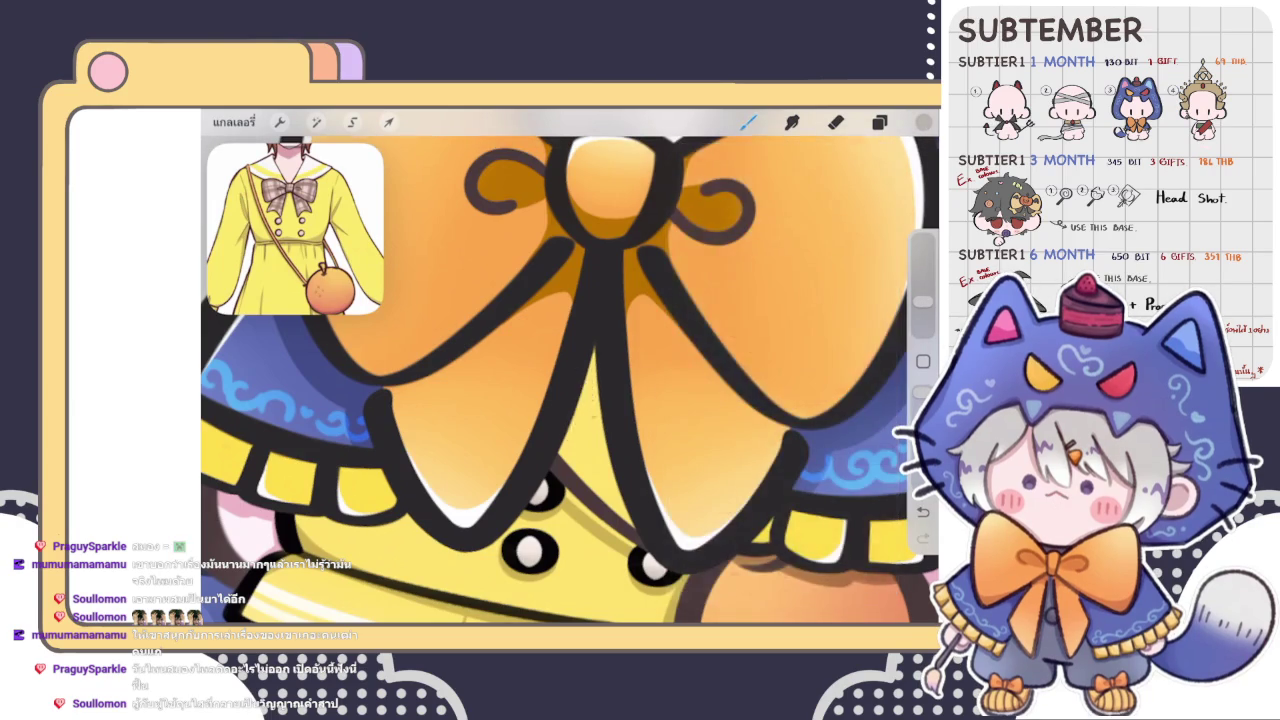
scroll(539, 388, up, 3)
- Paint small strokes along the bow outline, then tidy them with the eraser
drag(566, 365, 598, 428)
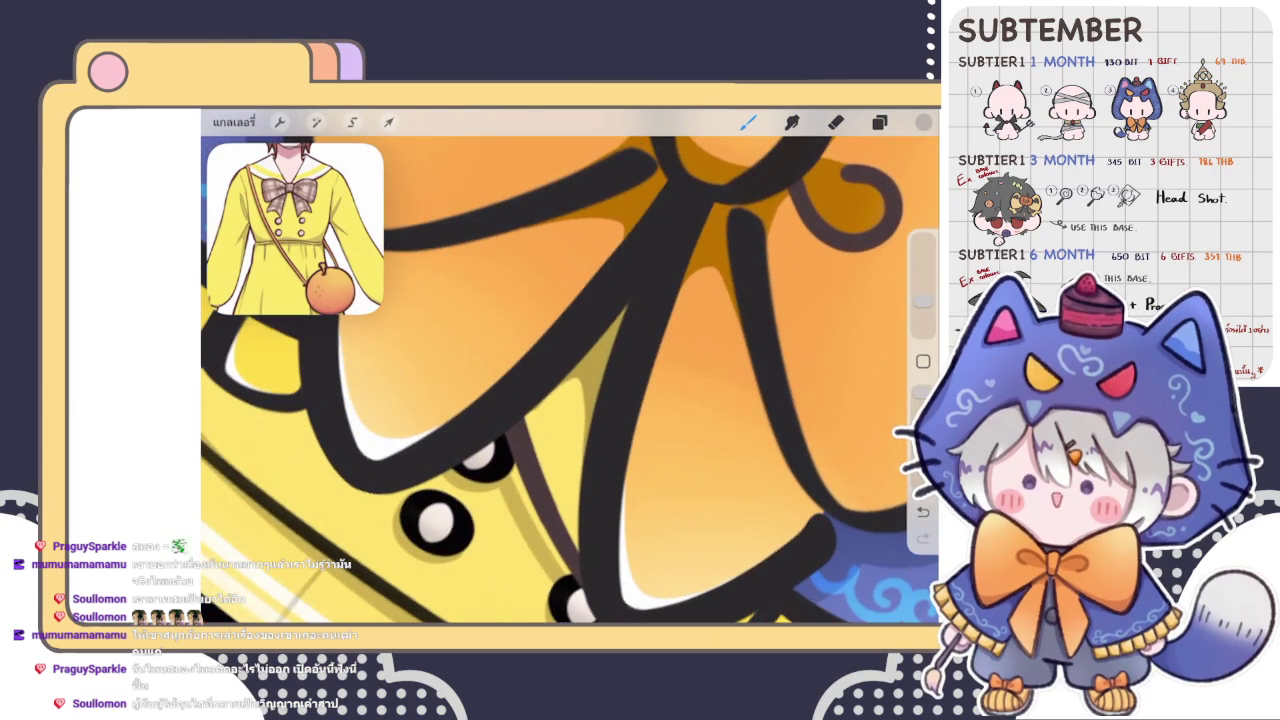
drag(510, 362, 600, 404)
click(836, 122)
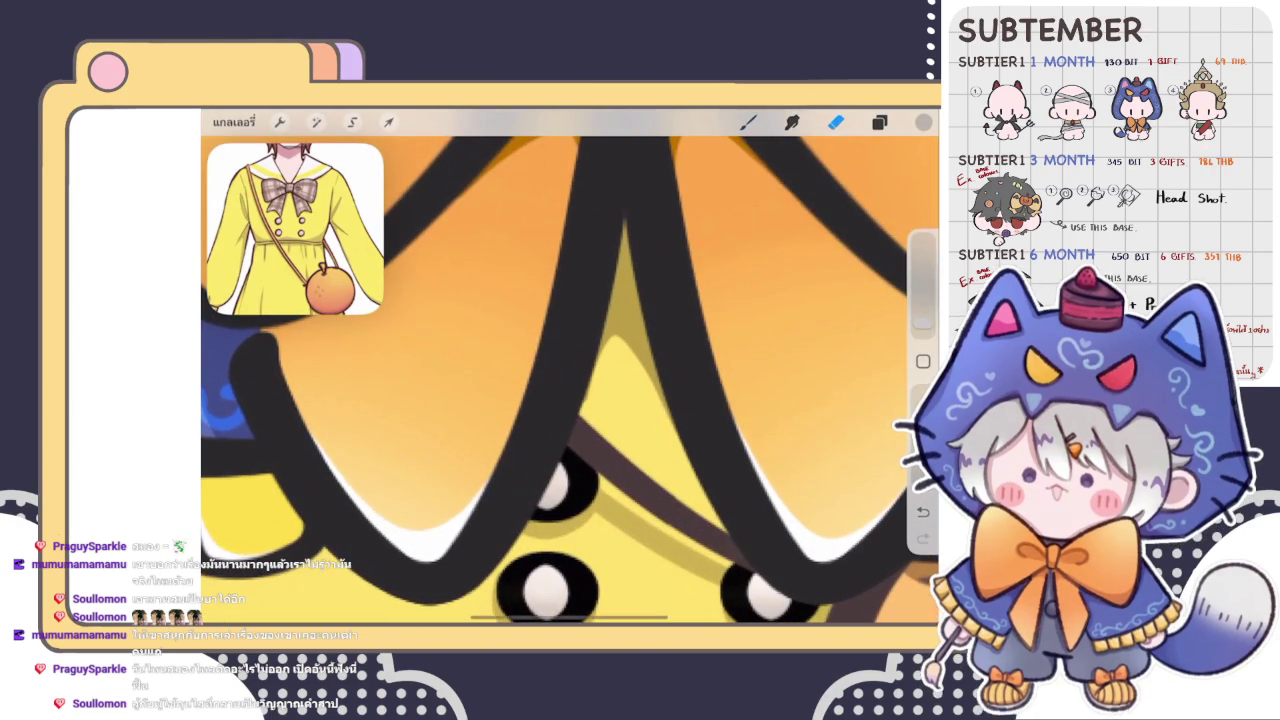
scroll(596, 404, down, 5)
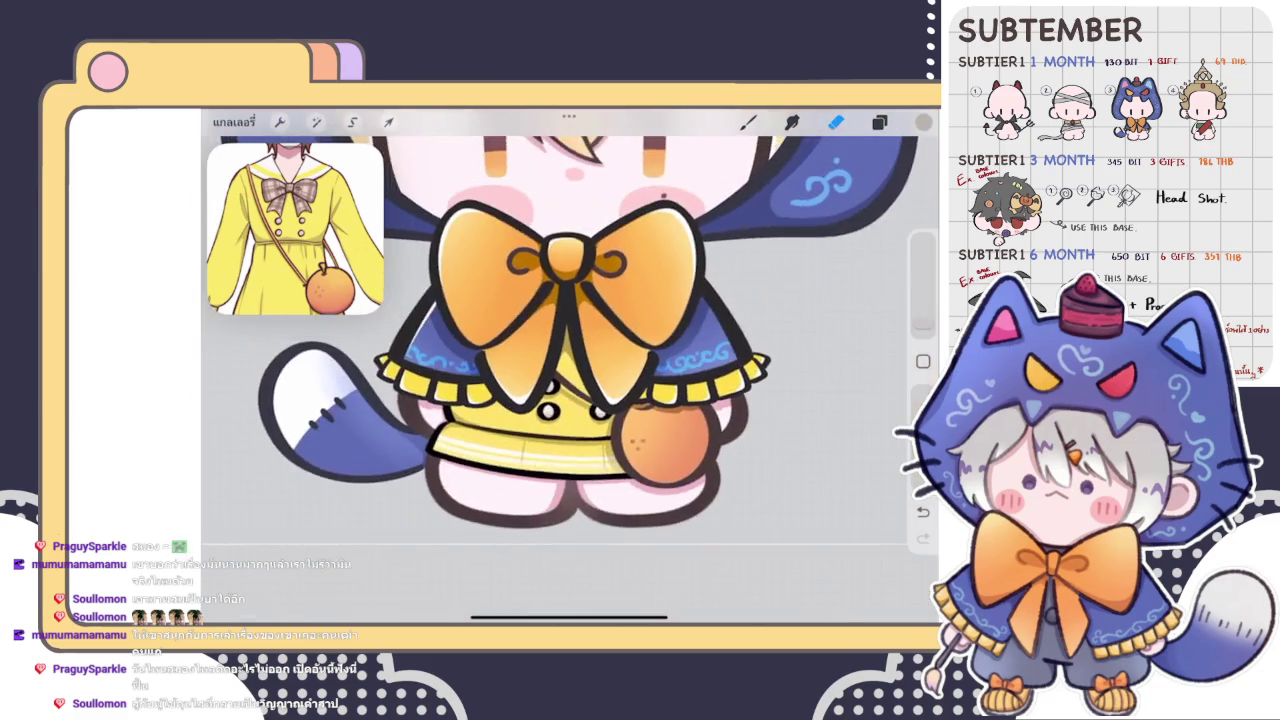
scroll(570, 380, up, 5)
click(748, 122)
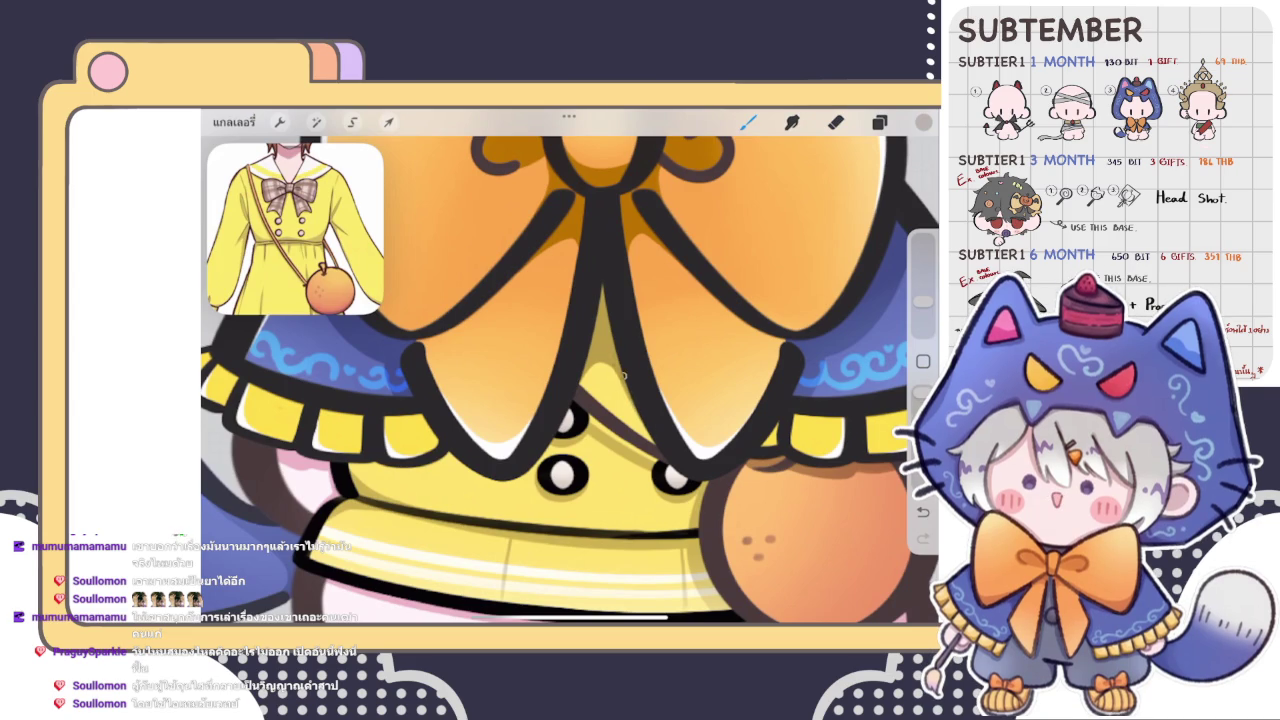
scroll(570, 380, down, 5)
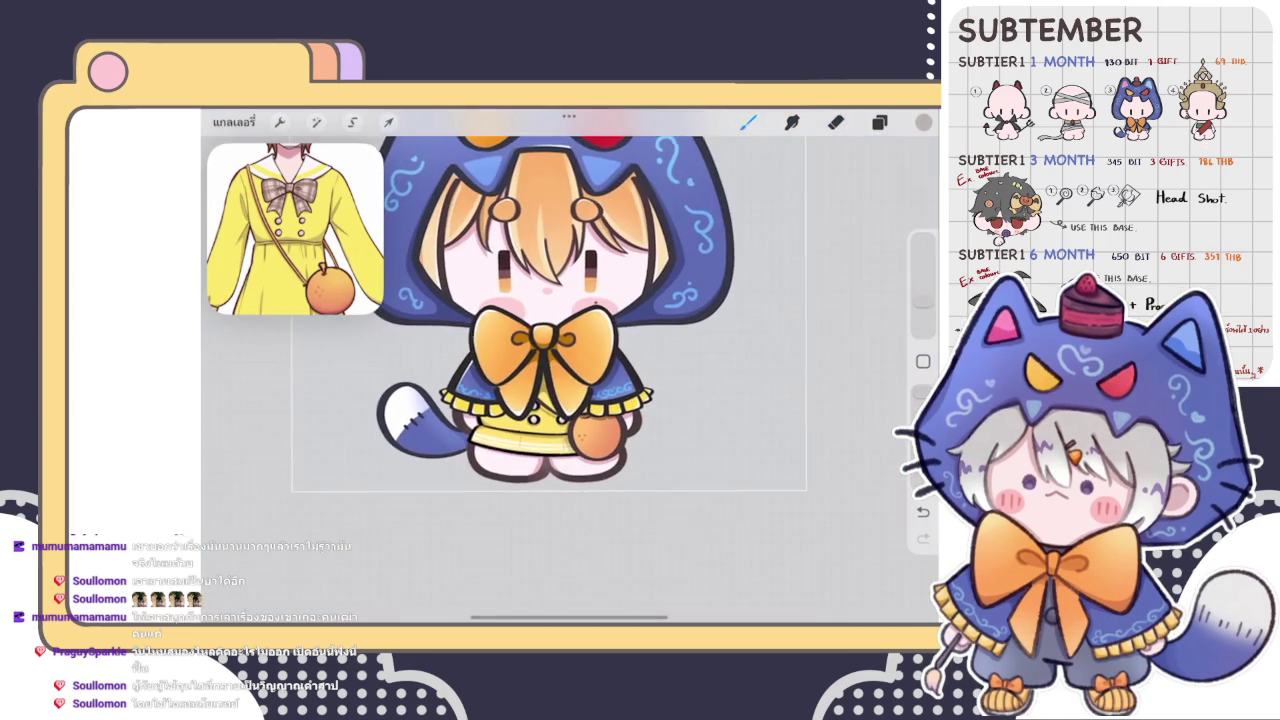
- Select the collar shading layer and set its blend mode to Multiply
scroll(506, 370, up, 5)
click(879, 121)
scroll(780, 380, down, 2)
scroll(780, 380, up, 3)
scroll(780, 380, up, 3)
click(790, 499)
click(722, 499)
click(790, 499)
click(748, 121)
scroll(570, 380, up, 5)
scroll(570, 380, up, 3)
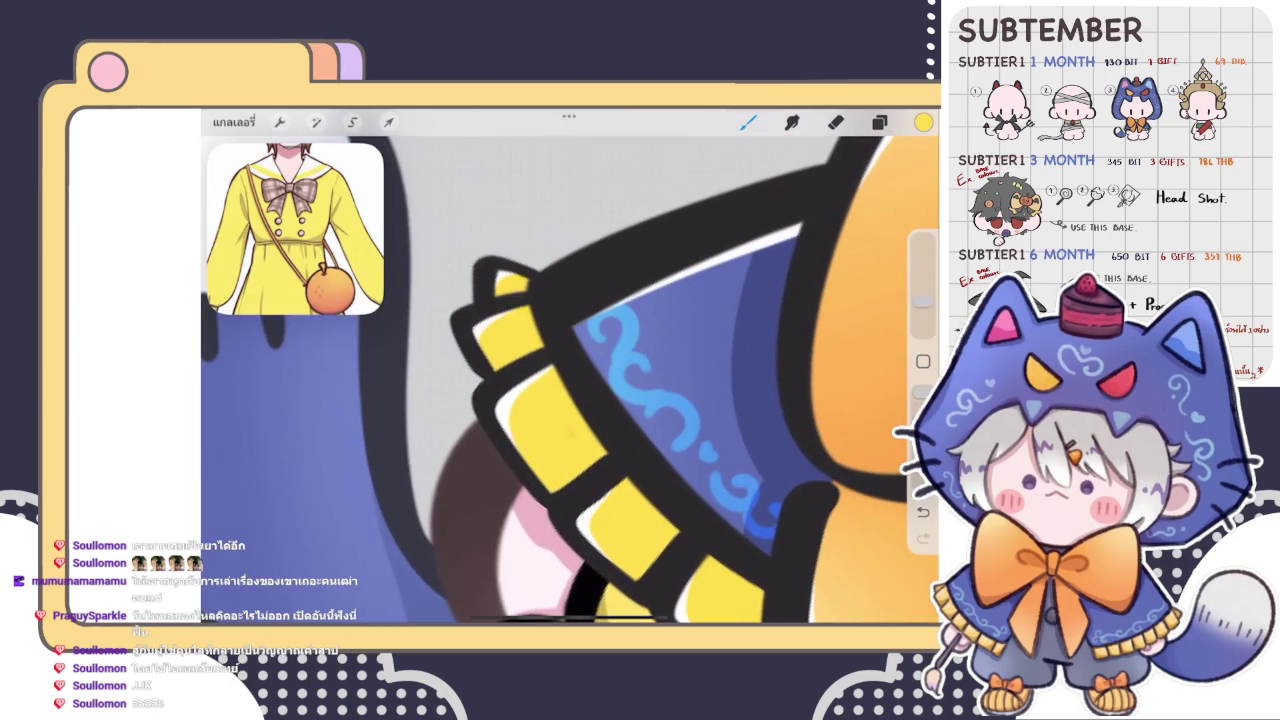
click(879, 121)
click(730, 391)
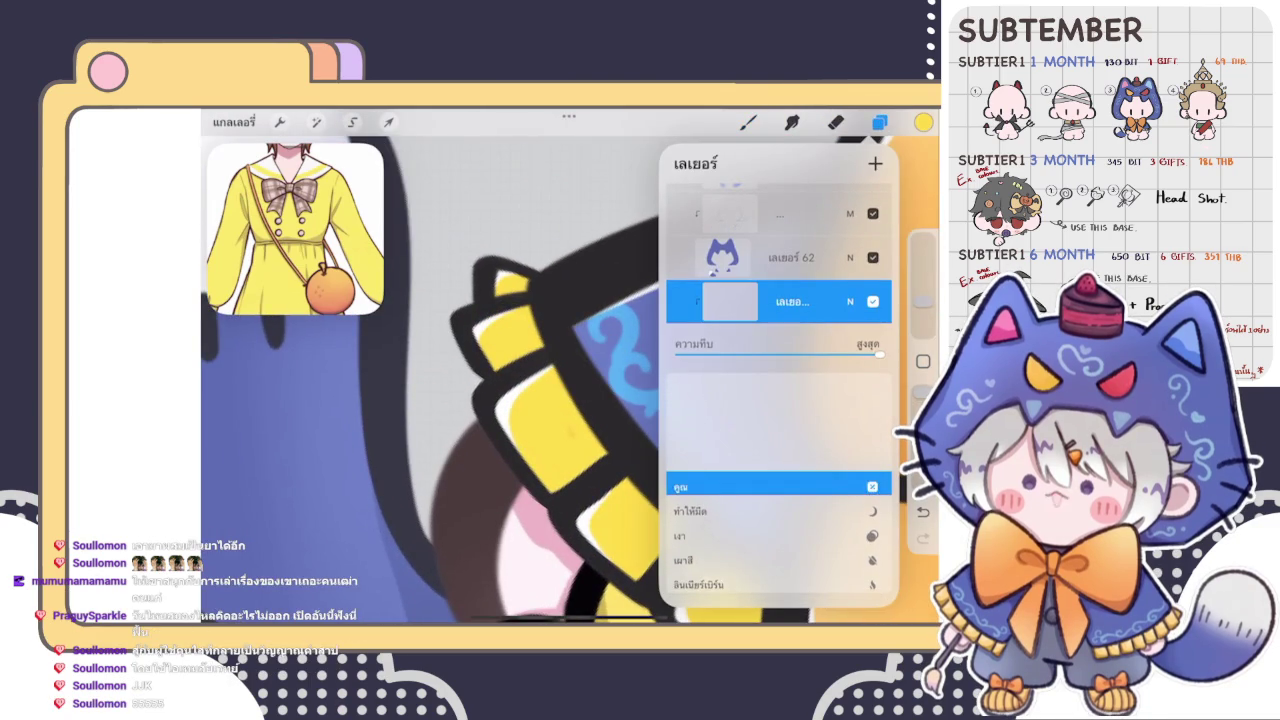
- Pick a darker yellow for the frills and test a dab, then undo it
click(923, 121)
drag(789, 233, 726, 290)
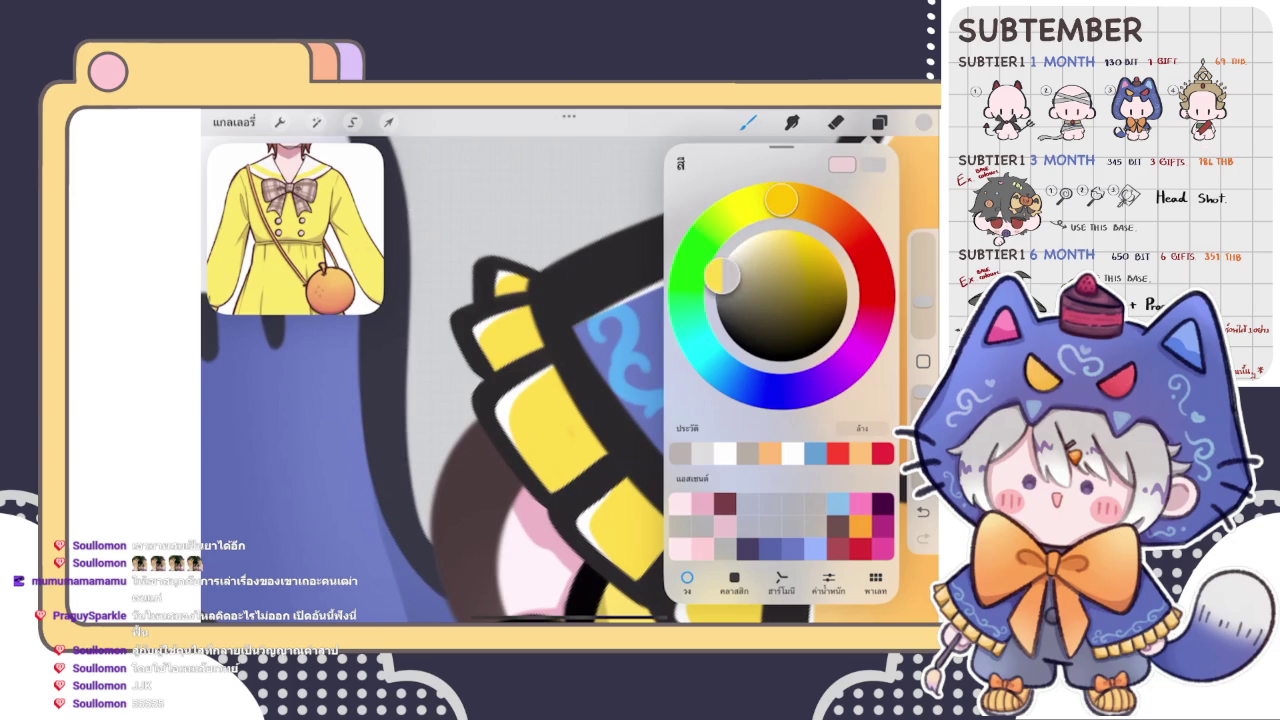
click(560, 414)
key(ctrl+z)
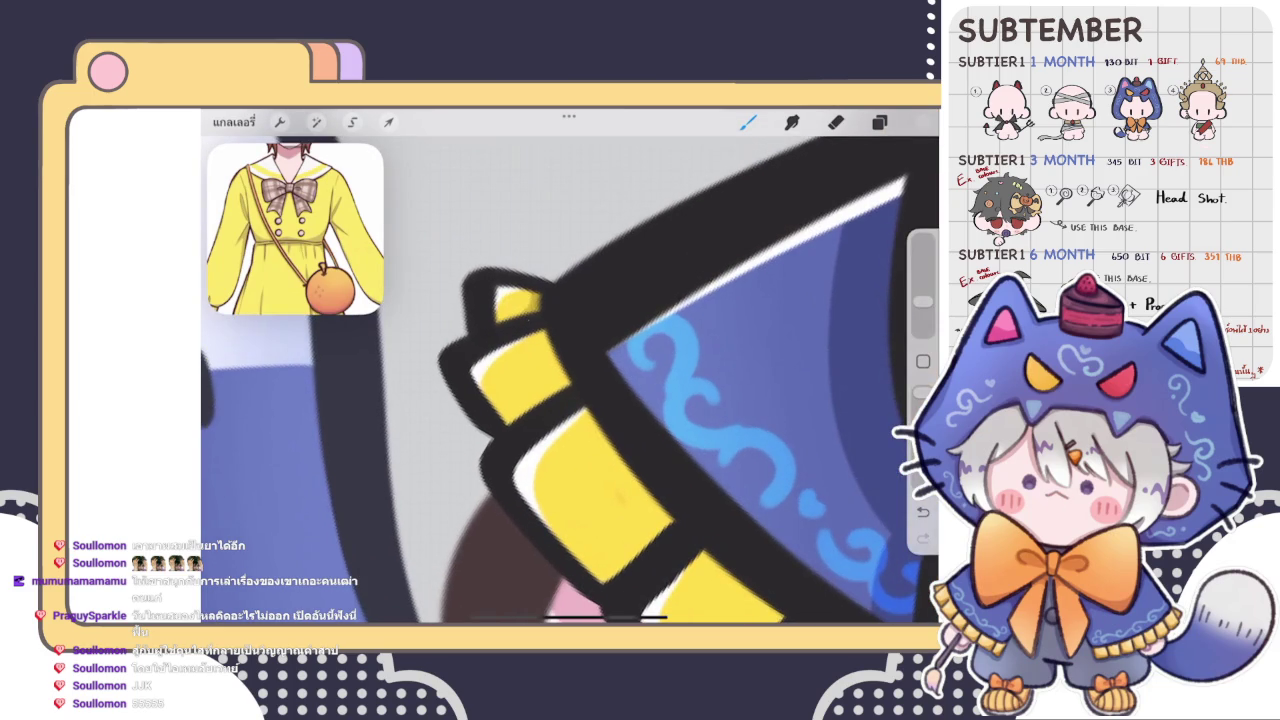
scroll(548, 340, down, 3)
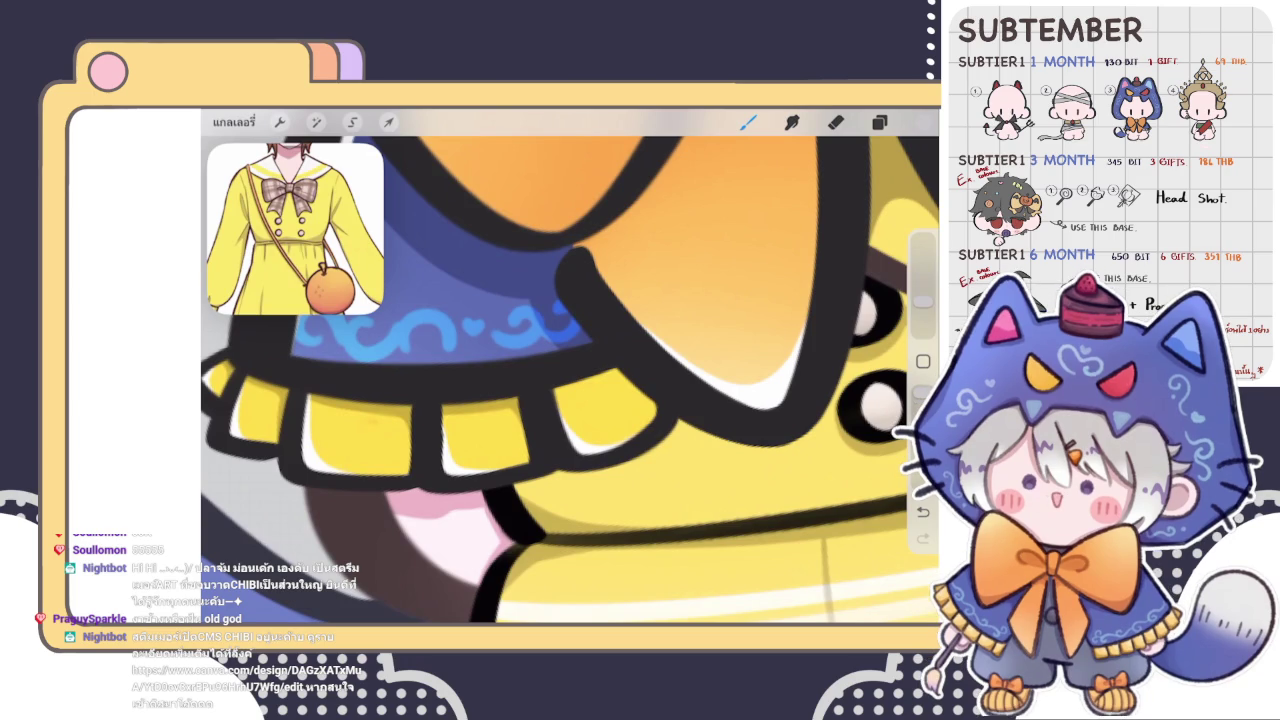
- Darken the black outline beside the yellow collar frill
scroll(570, 366, up, 2)
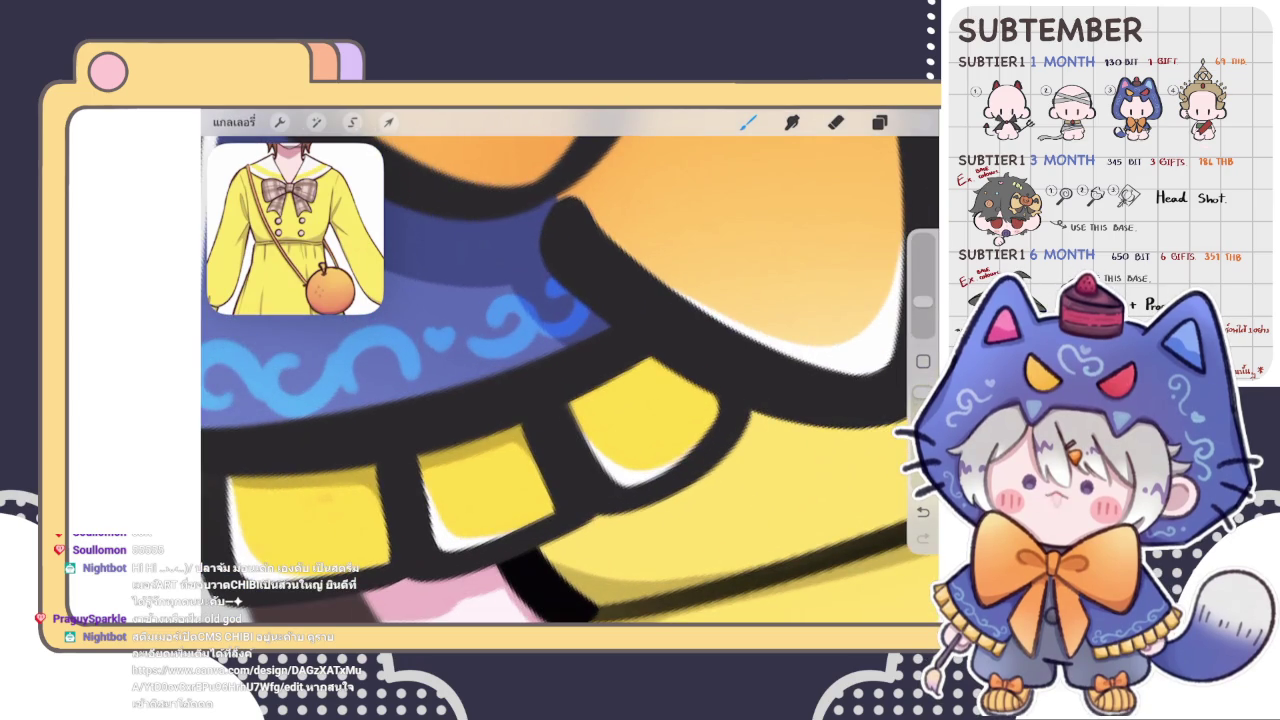
drag(652, 378, 739, 396)
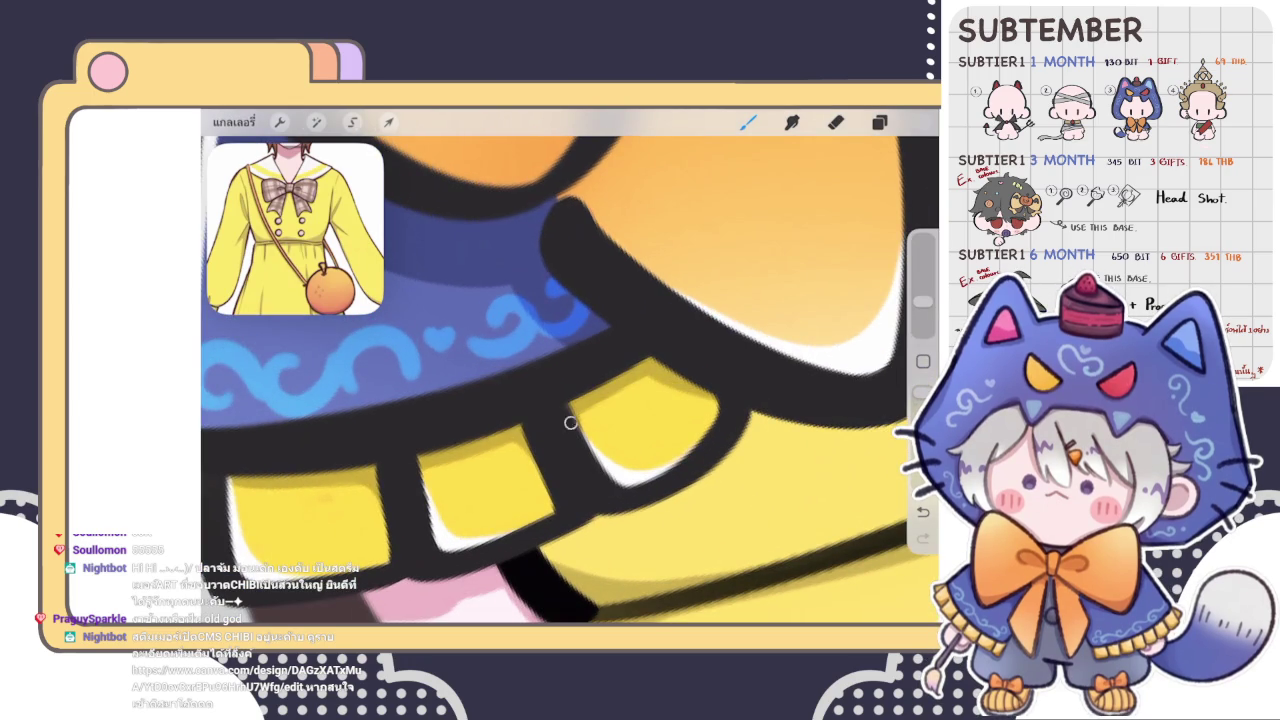
scroll(570, 366, down, 5)
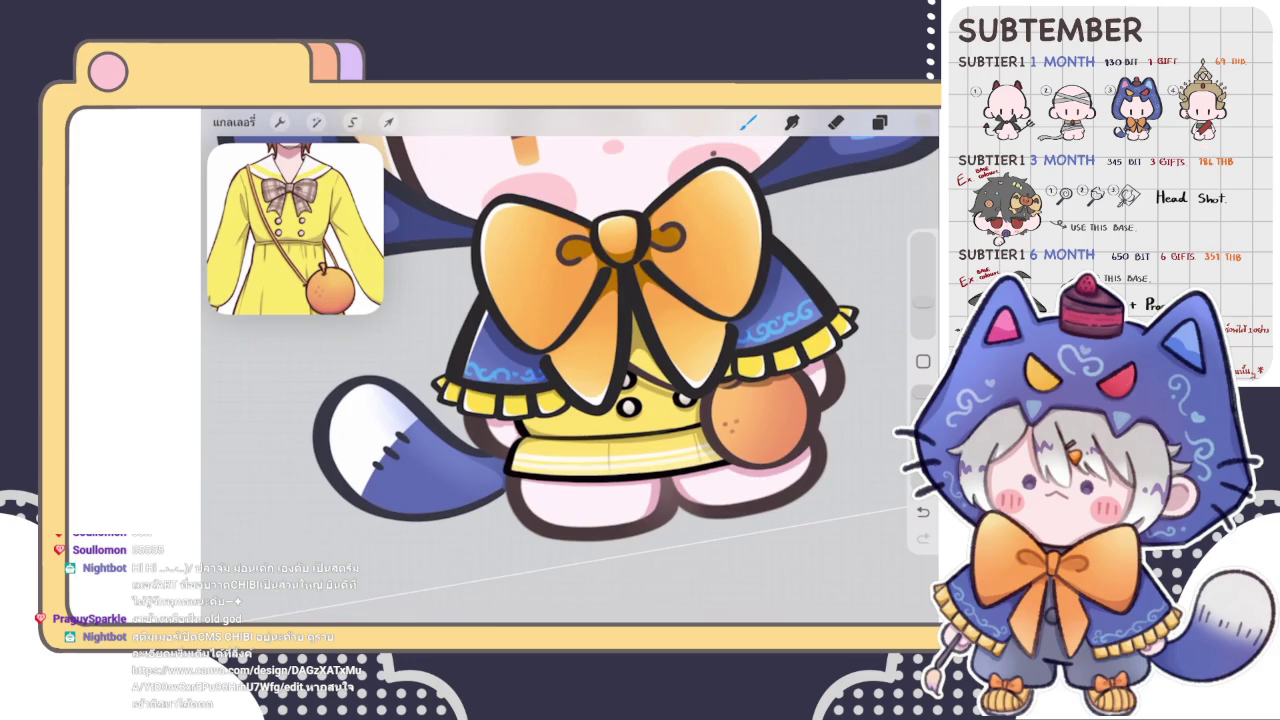
scroll(570, 366, down, 3)
scroll(640, 370, up, 3)
scroll(640, 370, up, 3)
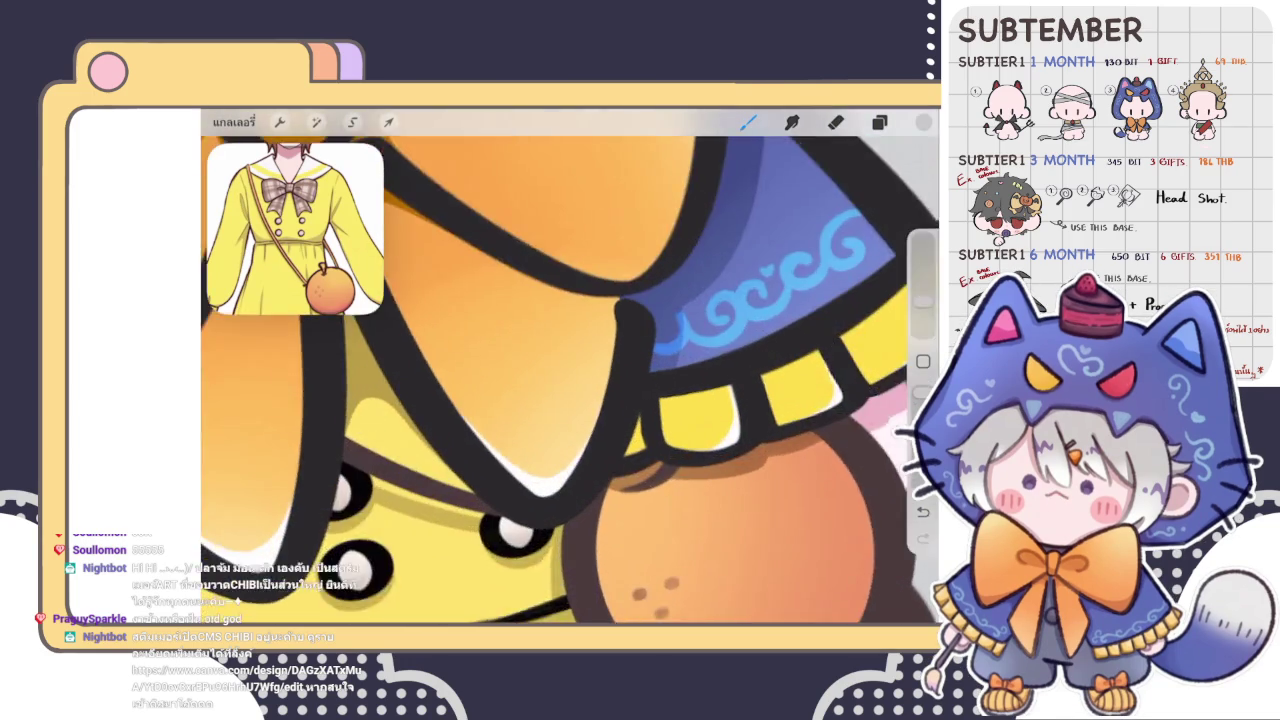
scroll(640, 388, up, 2)
scroll(640, 388, up, 2)
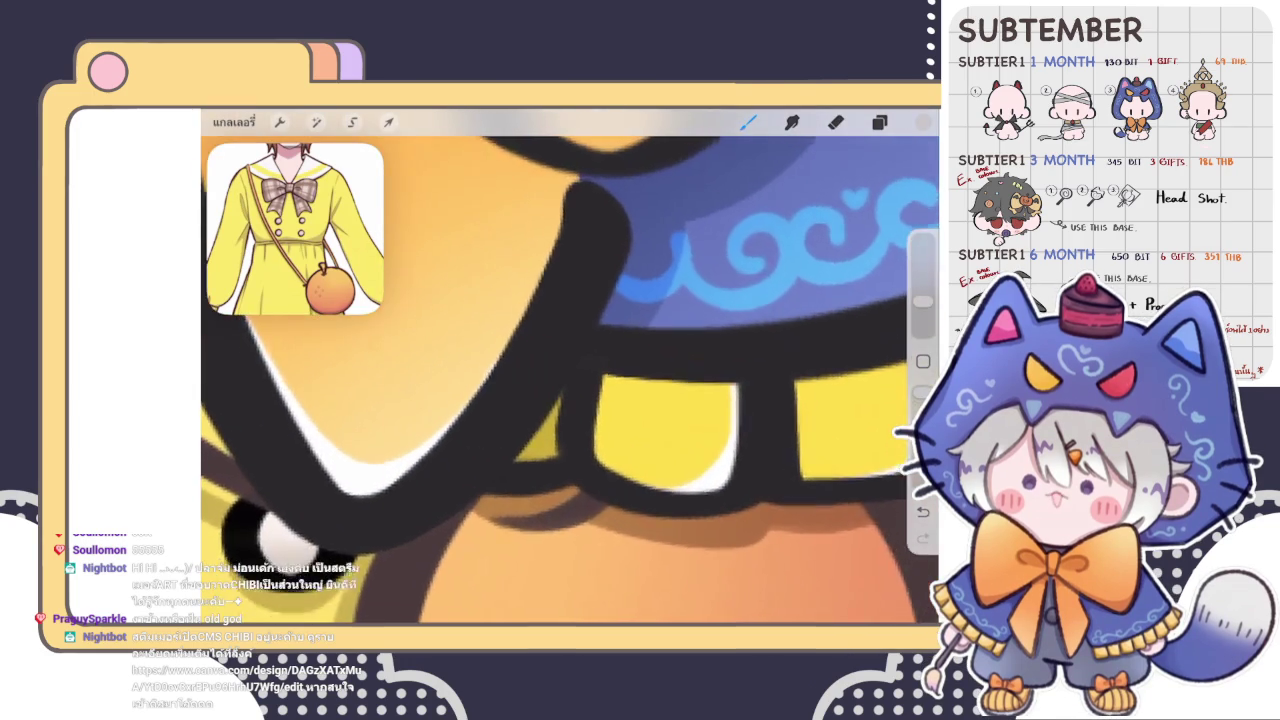
scroll(570, 380, up, 2)
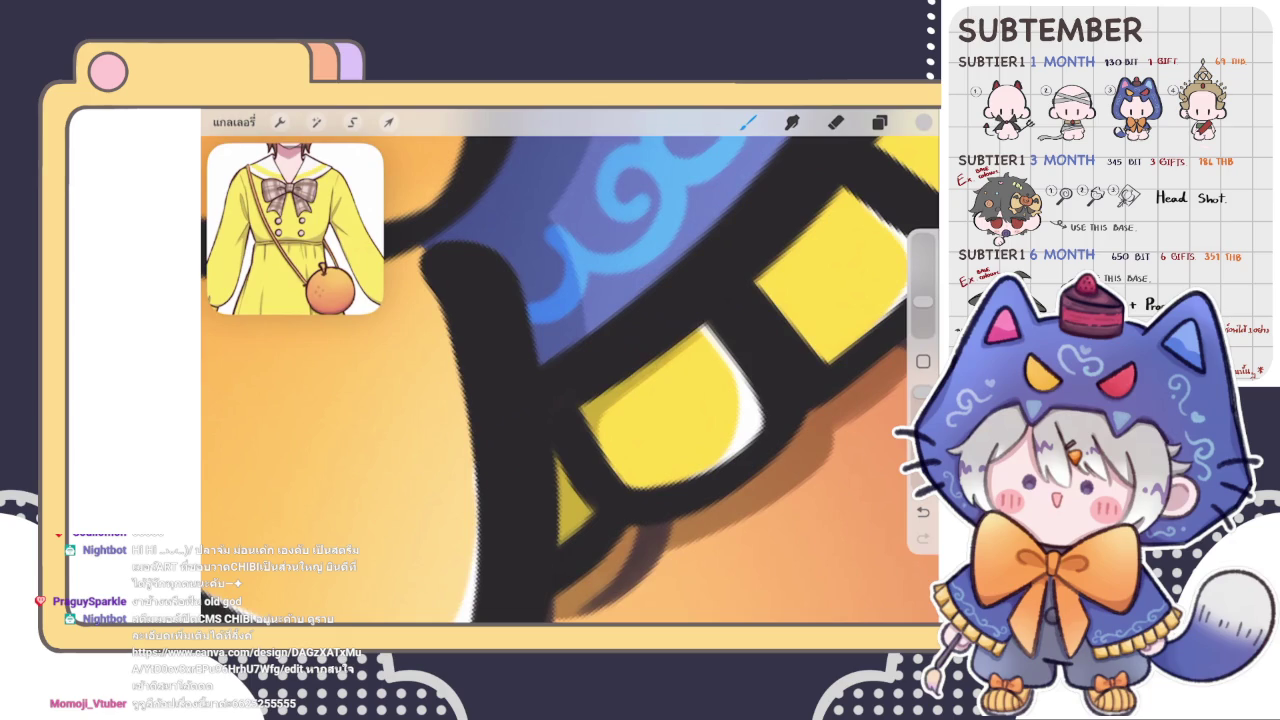
scroll(570, 366, down, 3)
scroll(480, 366, up, 1)
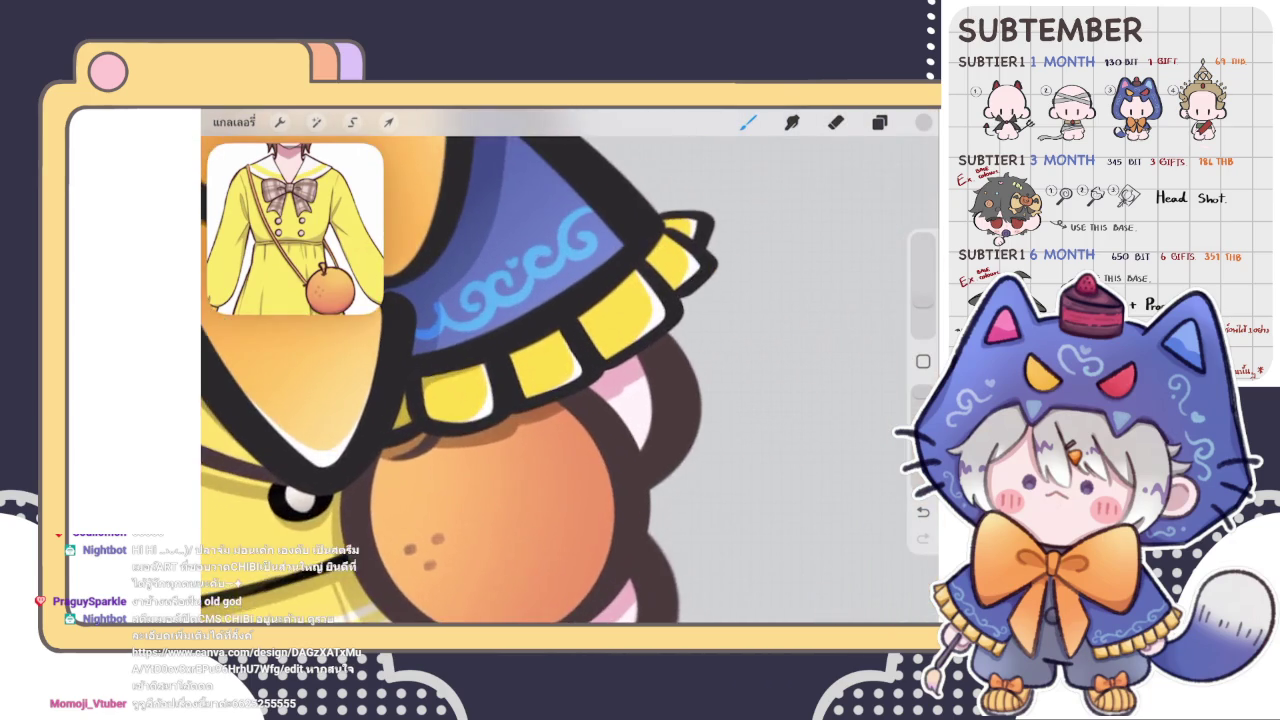
scroll(480, 366, up, 1)
scroll(480, 366, up, 1)
scroll(480, 366, up, 1)
scroll(570, 366, up, 1)
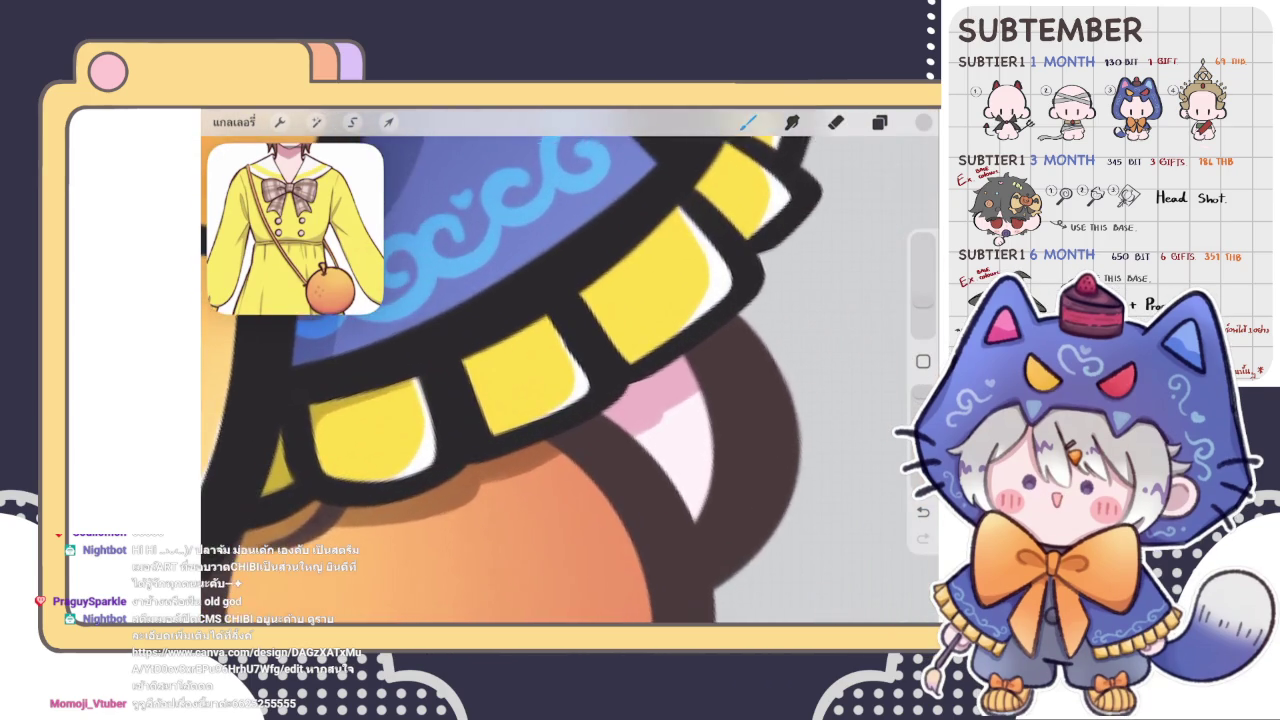
scroll(570, 366, up, 1)
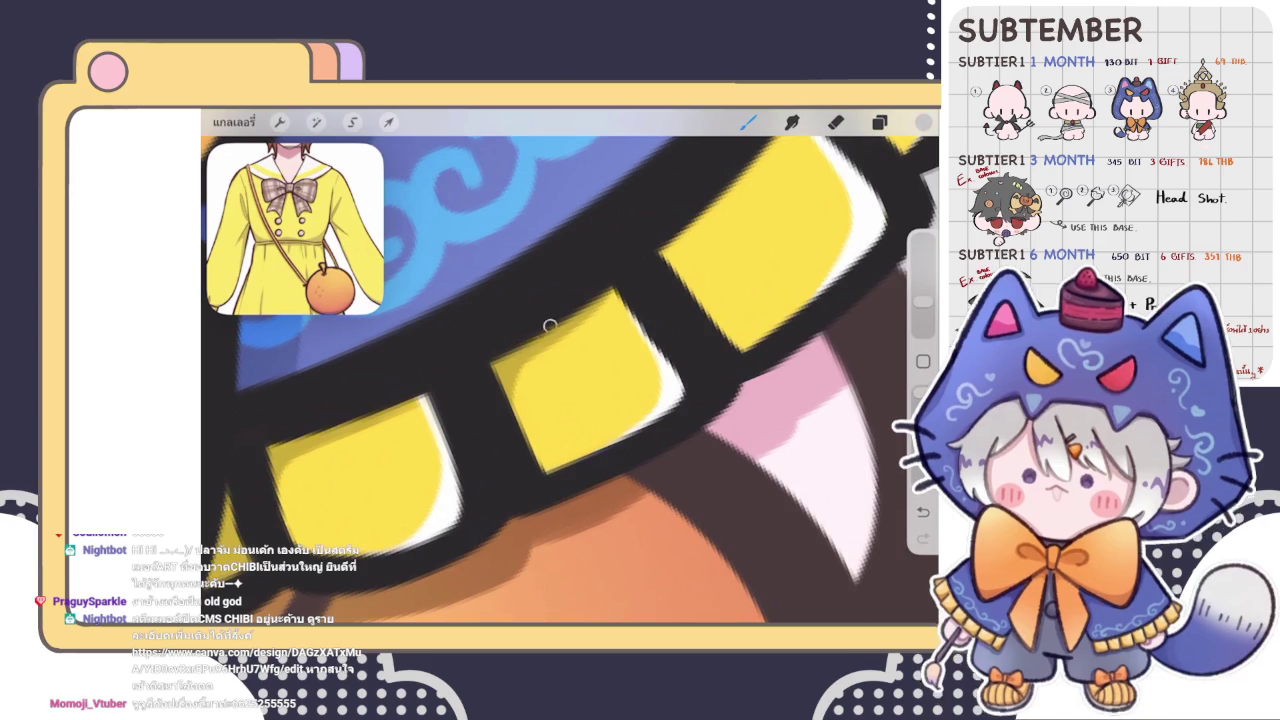
scroll(530, 366, down, 1)
scroll(530, 366, down, 1)
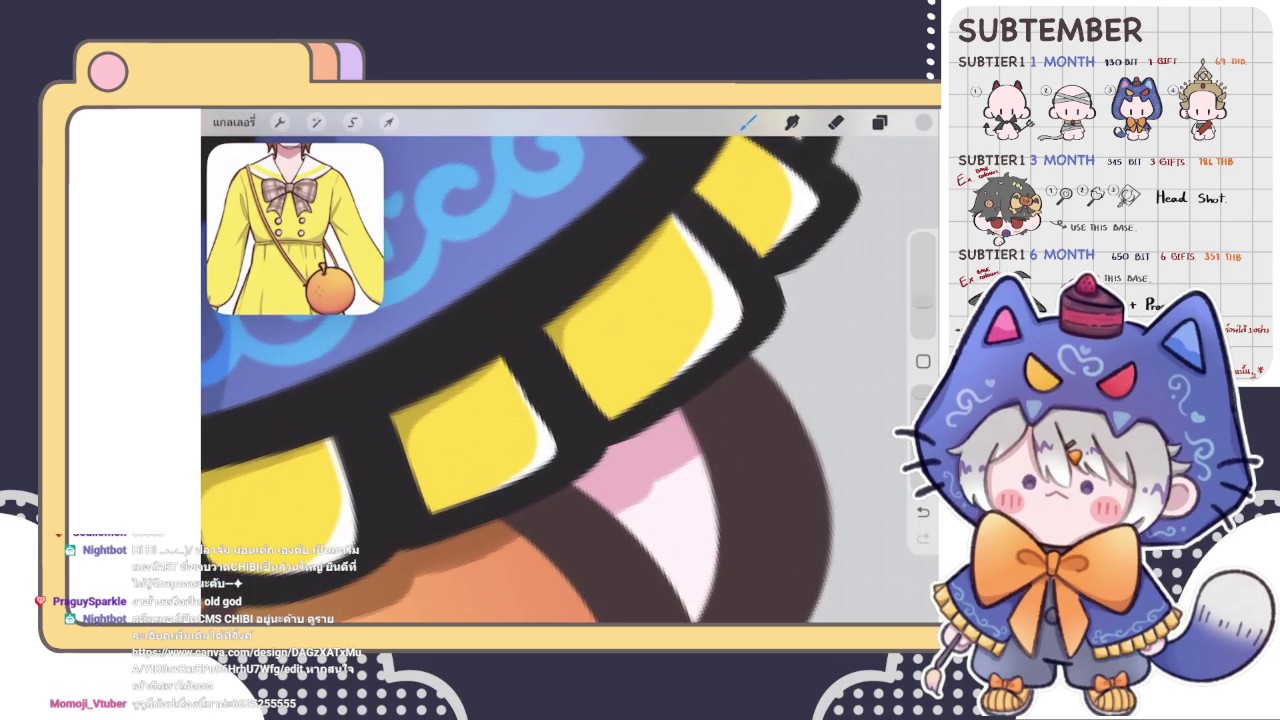
scroll(530, 366, up, 1)
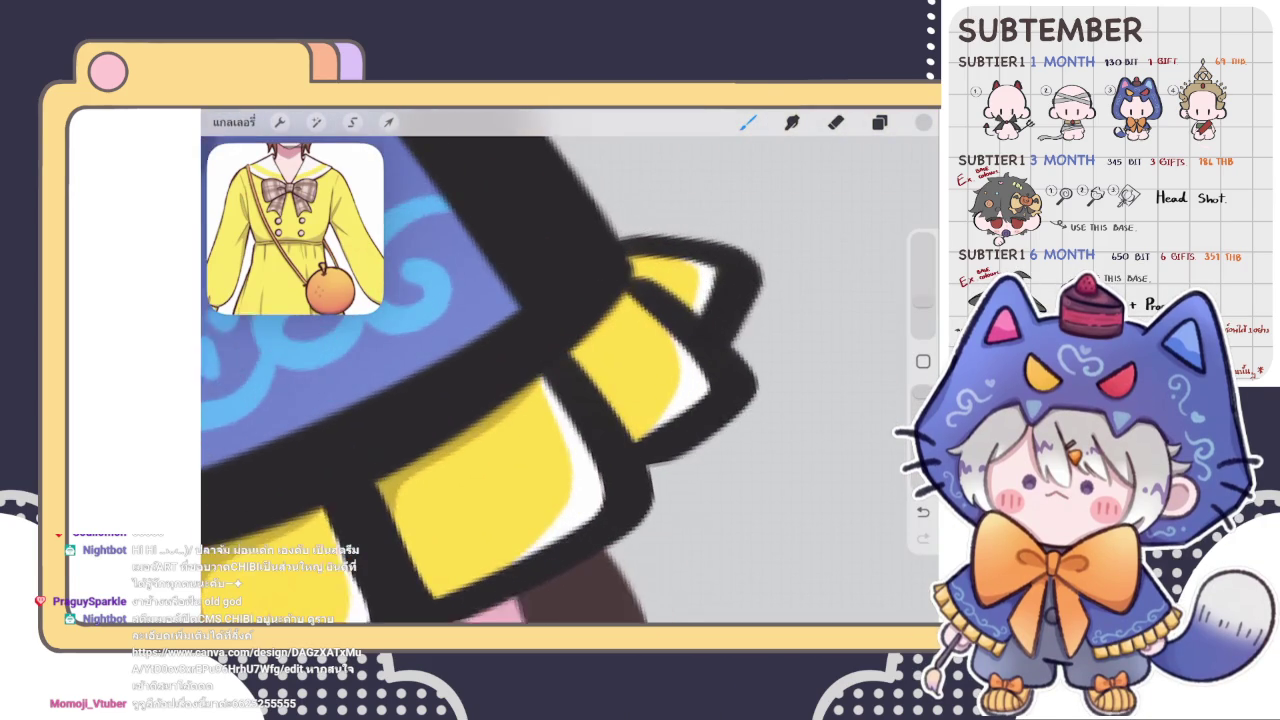
scroll(530, 366, up, 1)
- Brush dark shading onto the tip of the yellow collar frill
drag(622, 248, 668, 294)
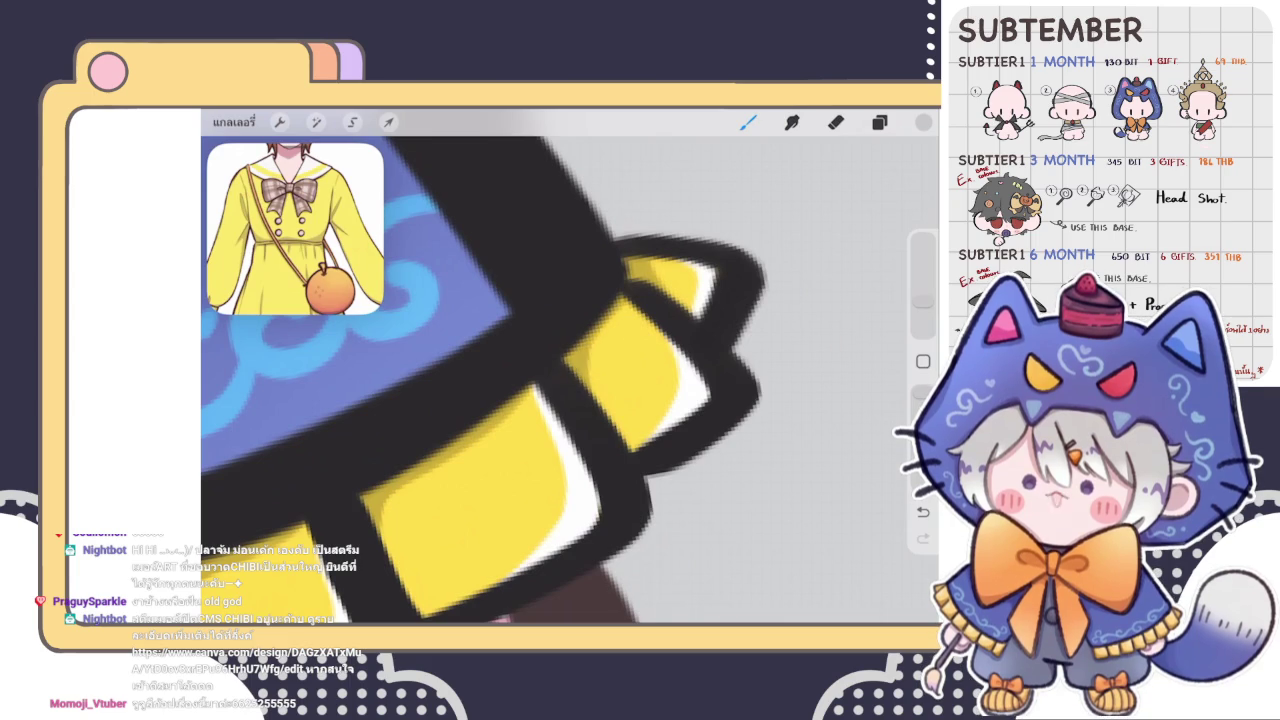
scroll(570, 366, down, 3)
scroll(570, 366, down, 3)
scroll(570, 366, down, 2)
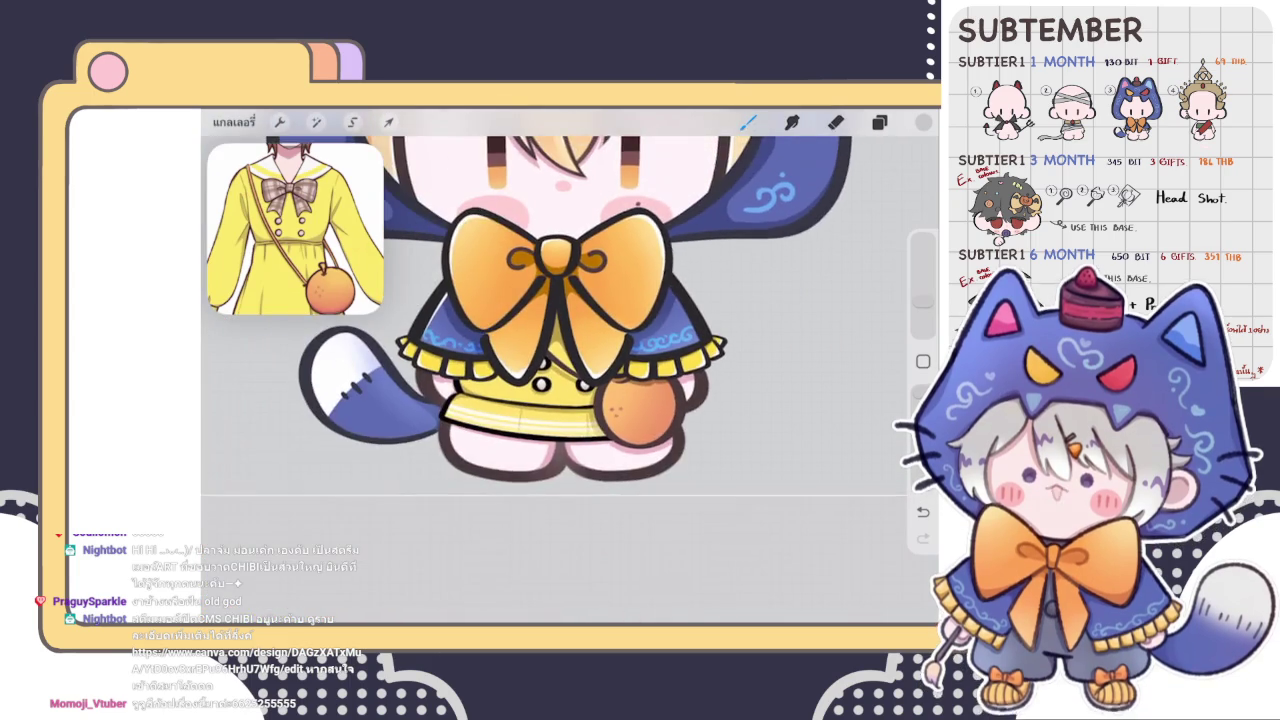
- Apply a Hue, Saturation, Brightness tweak of 57% saturation and 48% brightness
click(316, 121)
click(290, 189)
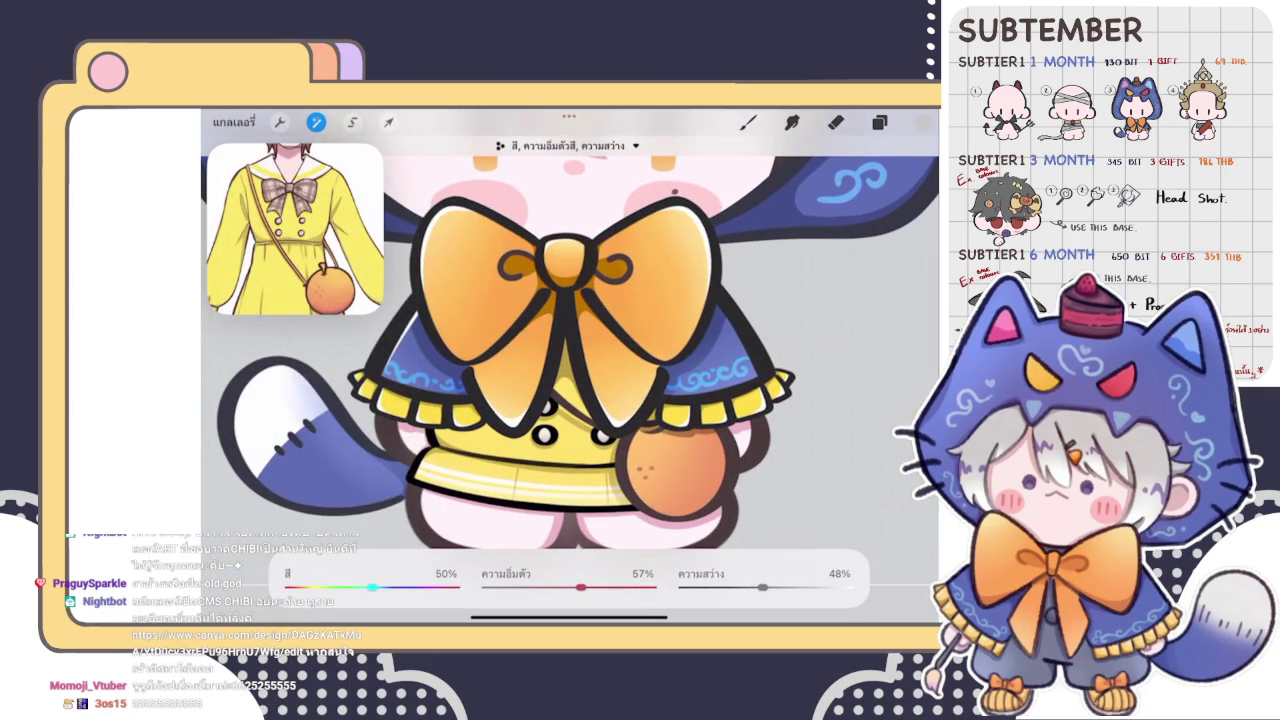
key(b)
scroll(570, 338, down, 5)
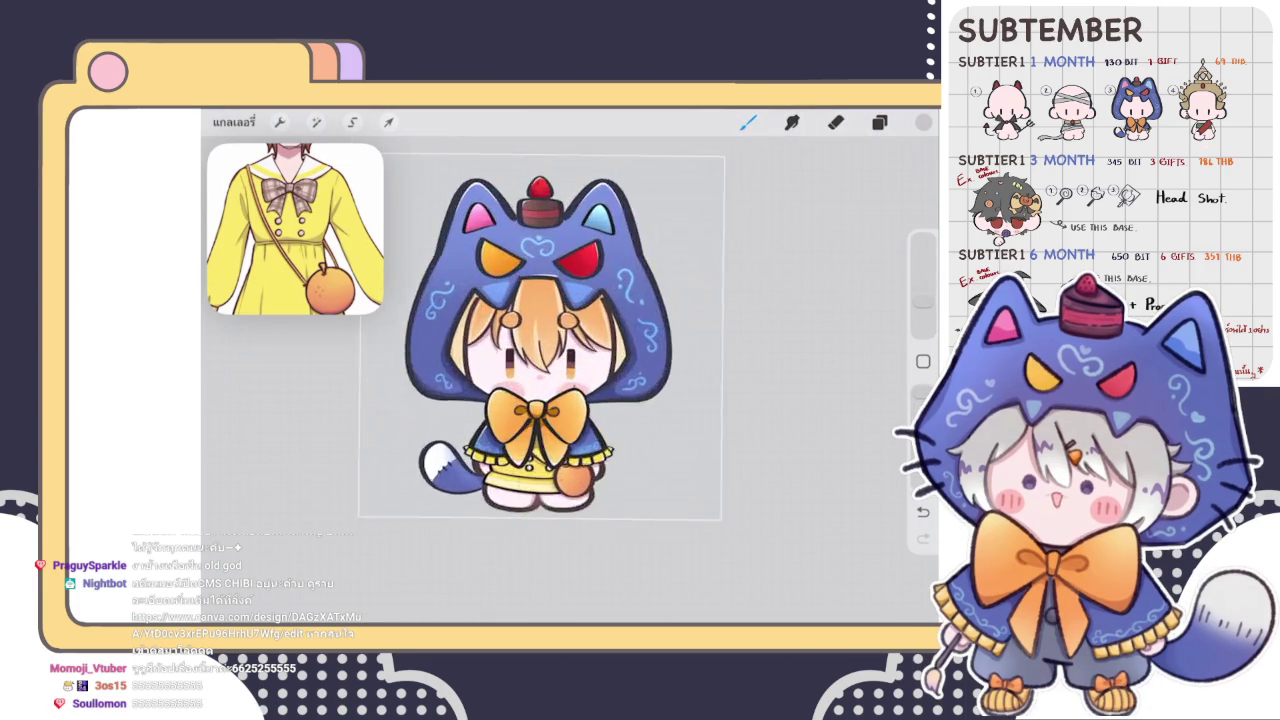
- Bring up the layer list and make a layer group visible again
scroll(555, 335, down, 5)
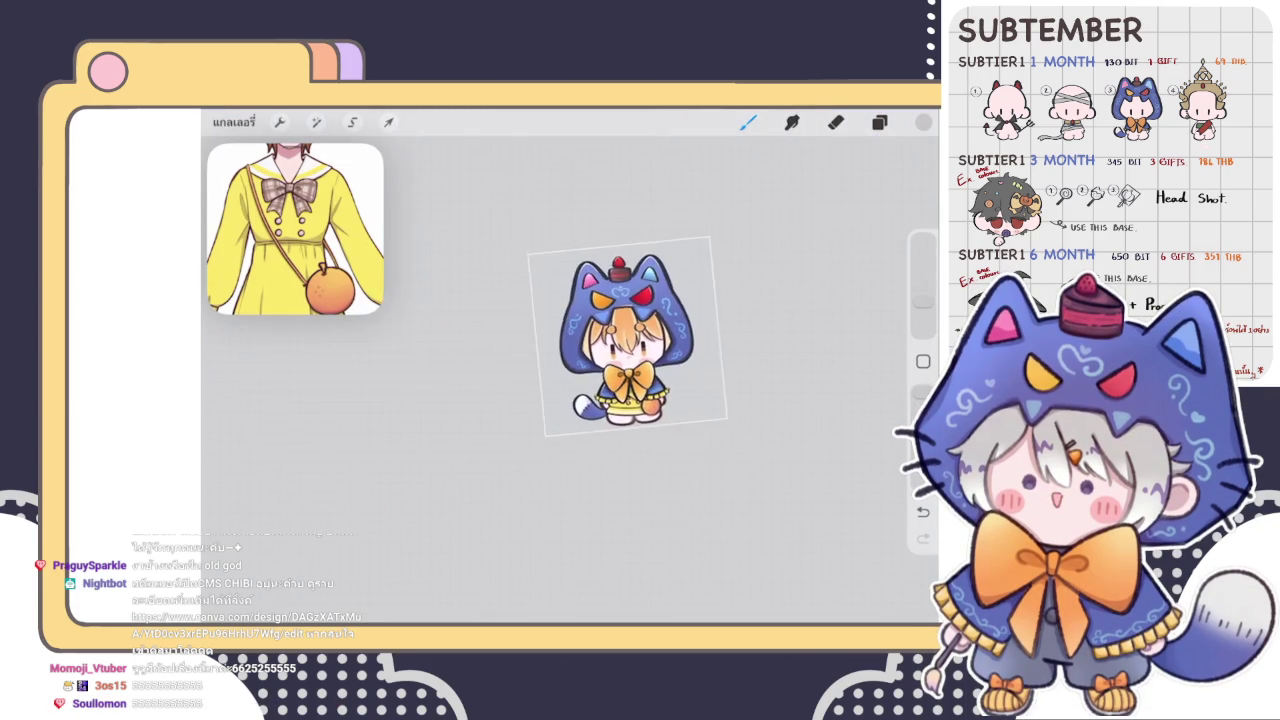
scroll(535, 370, up, 5)
click(879, 122)
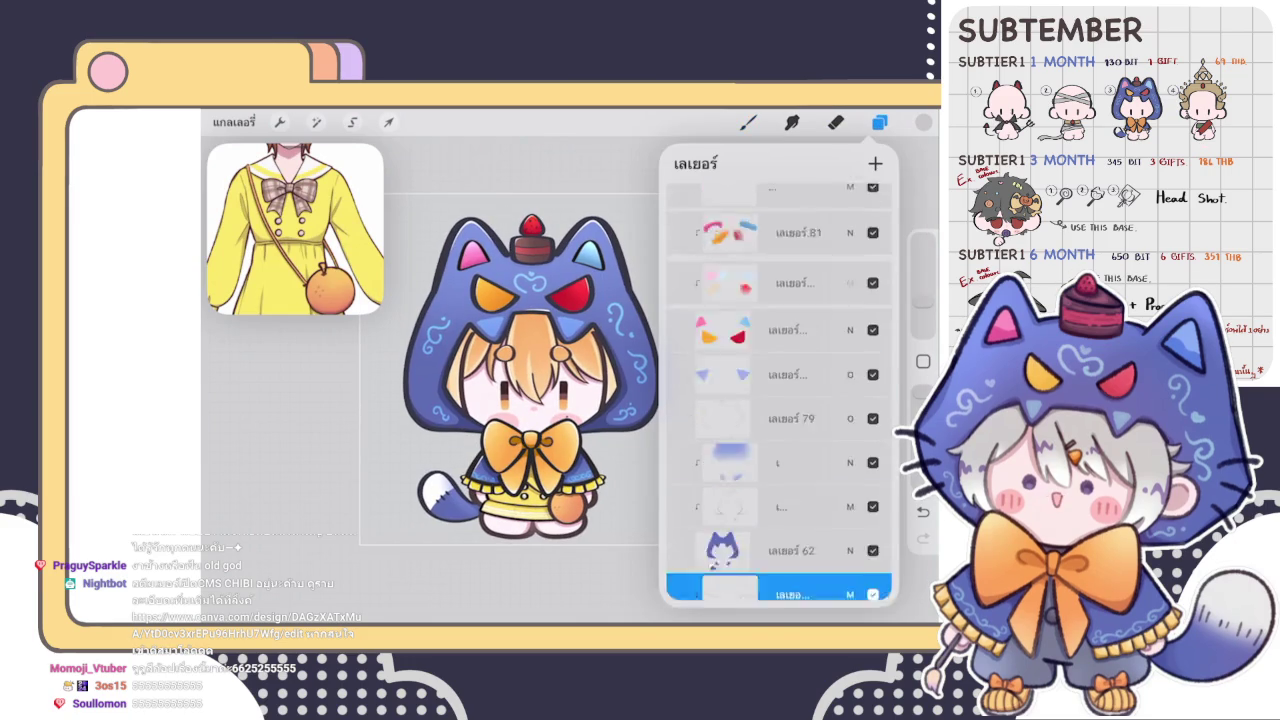
click(872, 289)
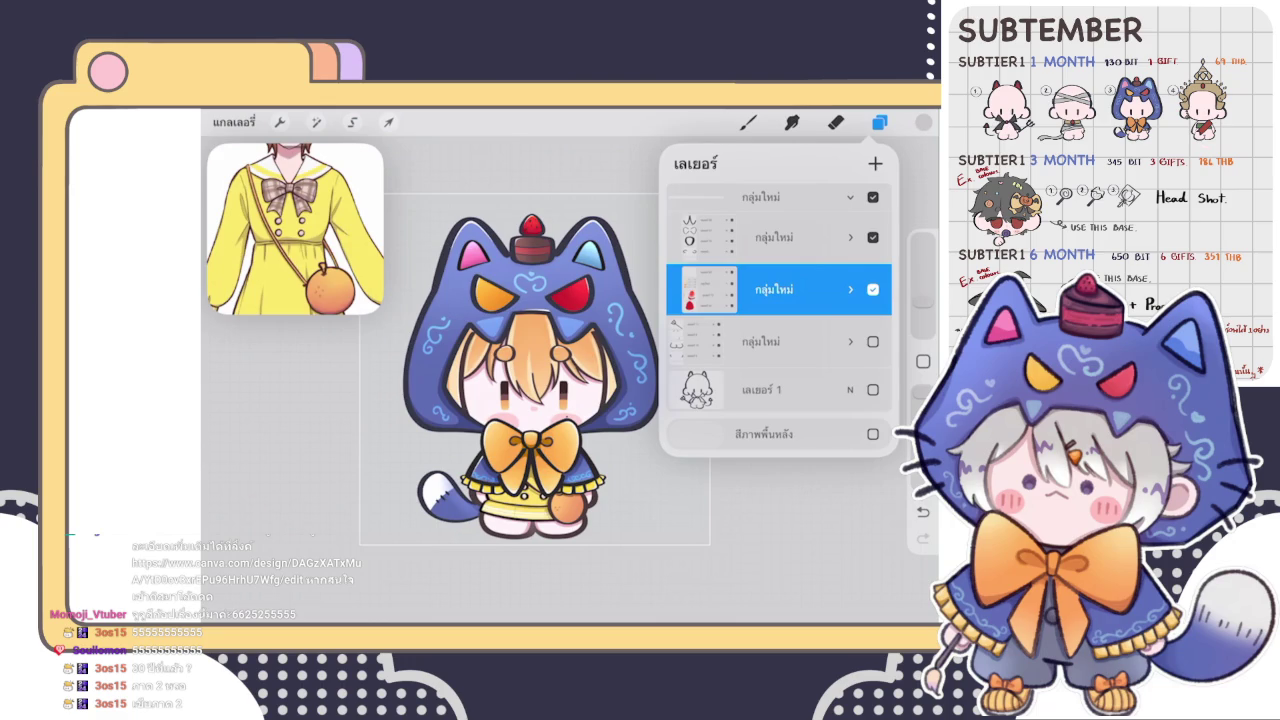
- Switch to the Eraser, then bring the layer list back up
key(e)
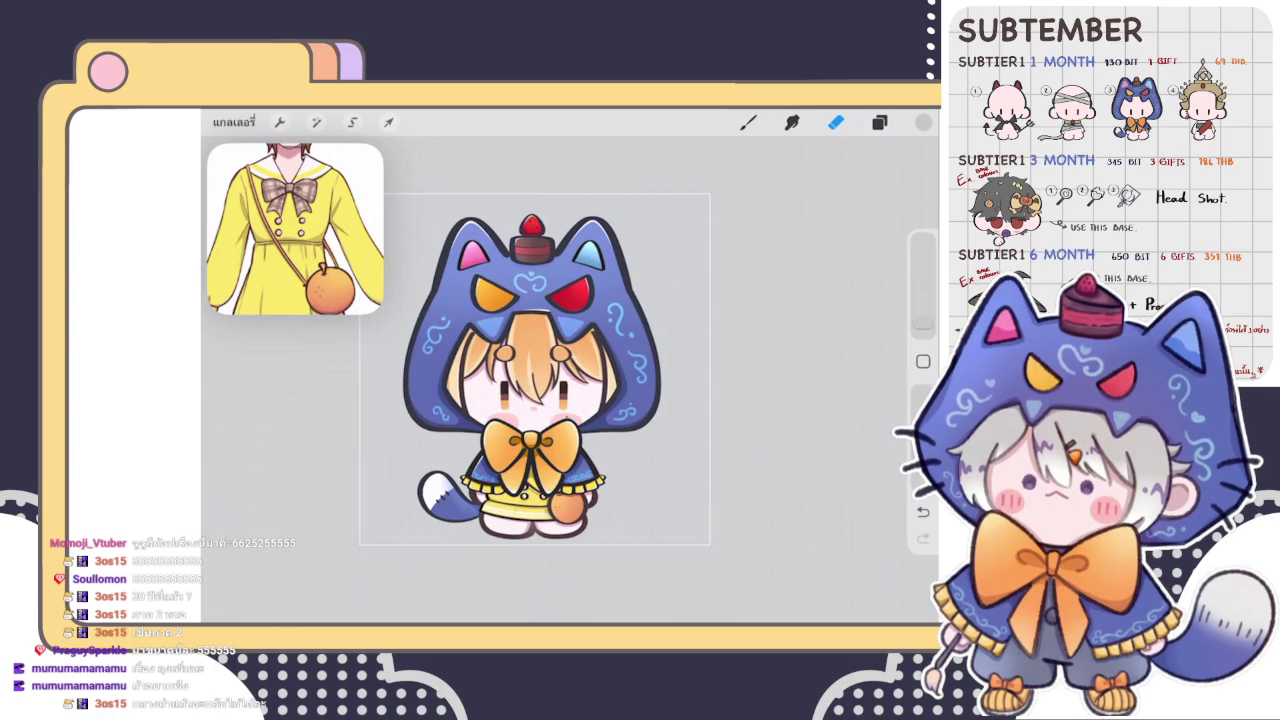
click(879, 121)
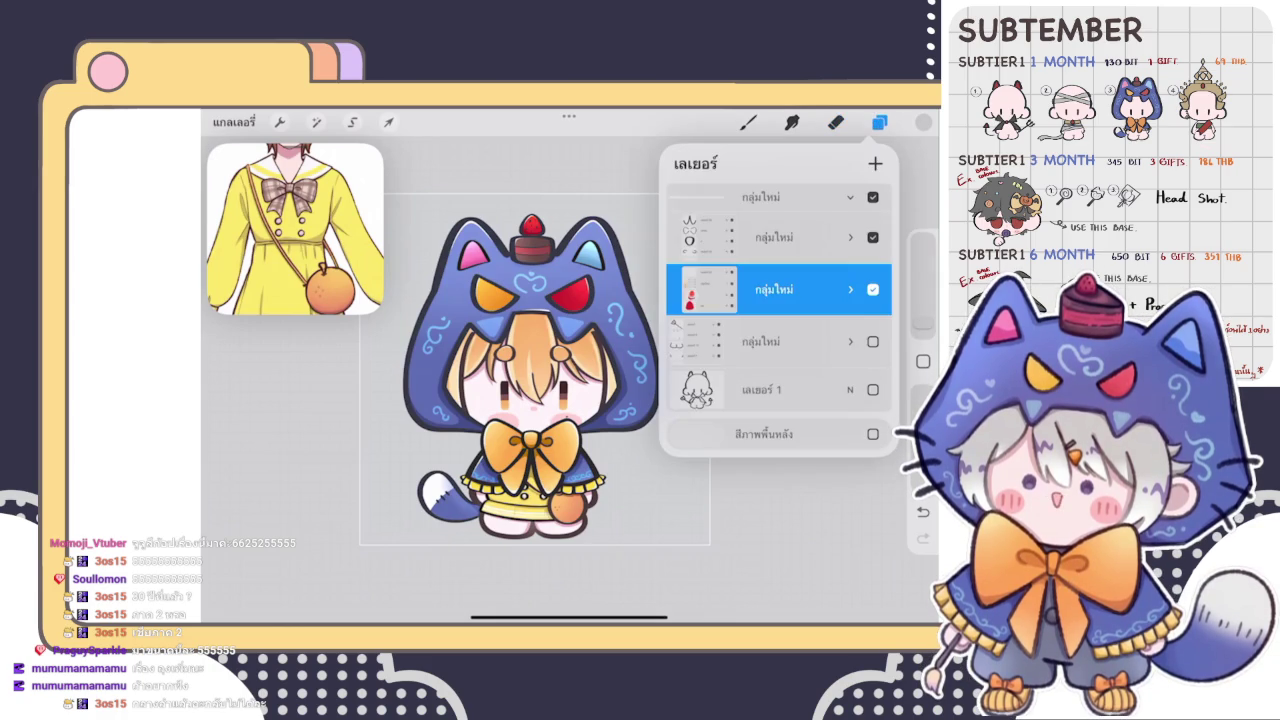
- Flatten the top group into one layer, hide the original group, and duplicate the flattened layer
mouse_move(850, 209)
mouse_down()
mouse_move(710, 209)
mouse_move(860, 209)
mouse_up()
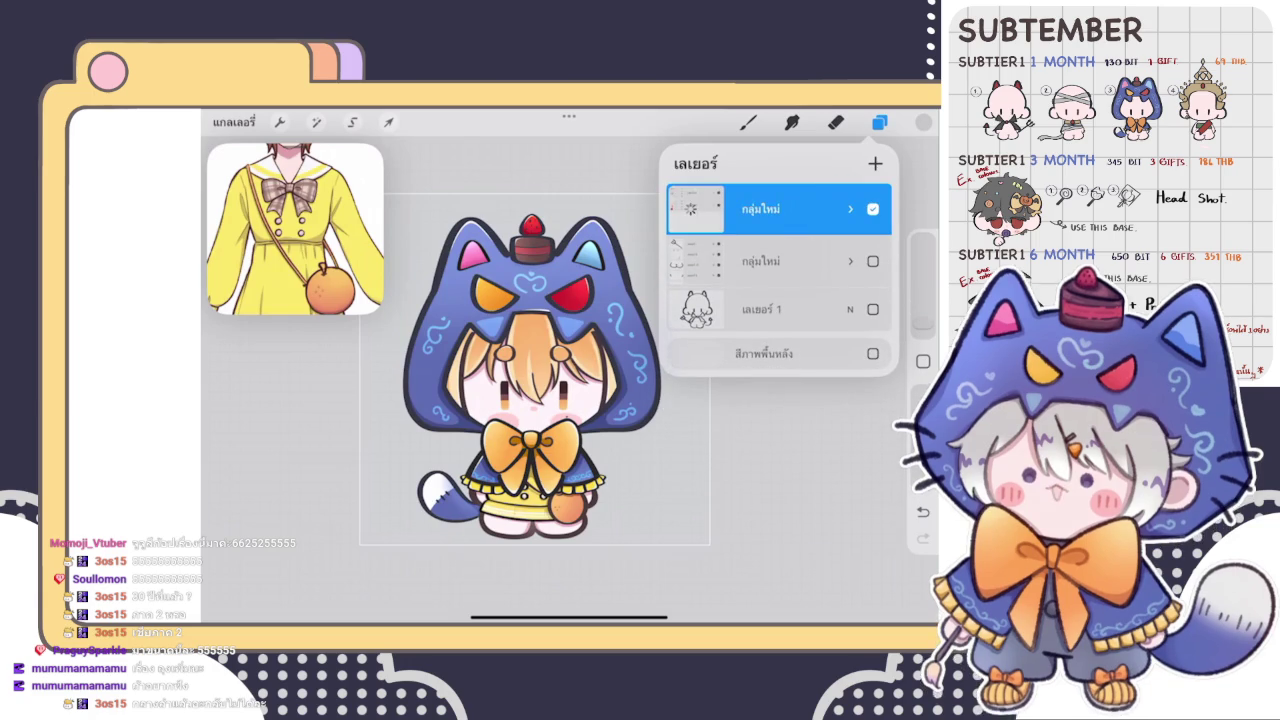
click(875, 163)
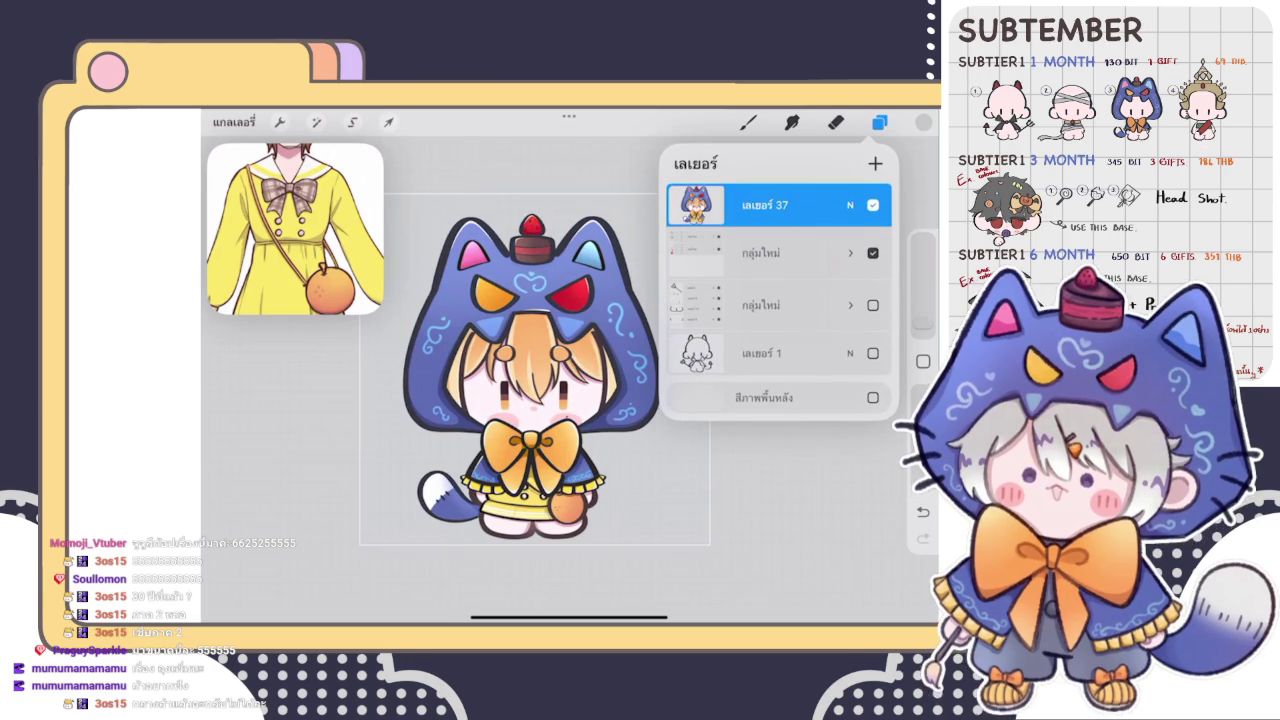
click(873, 253)
drag(820, 205, 740, 205)
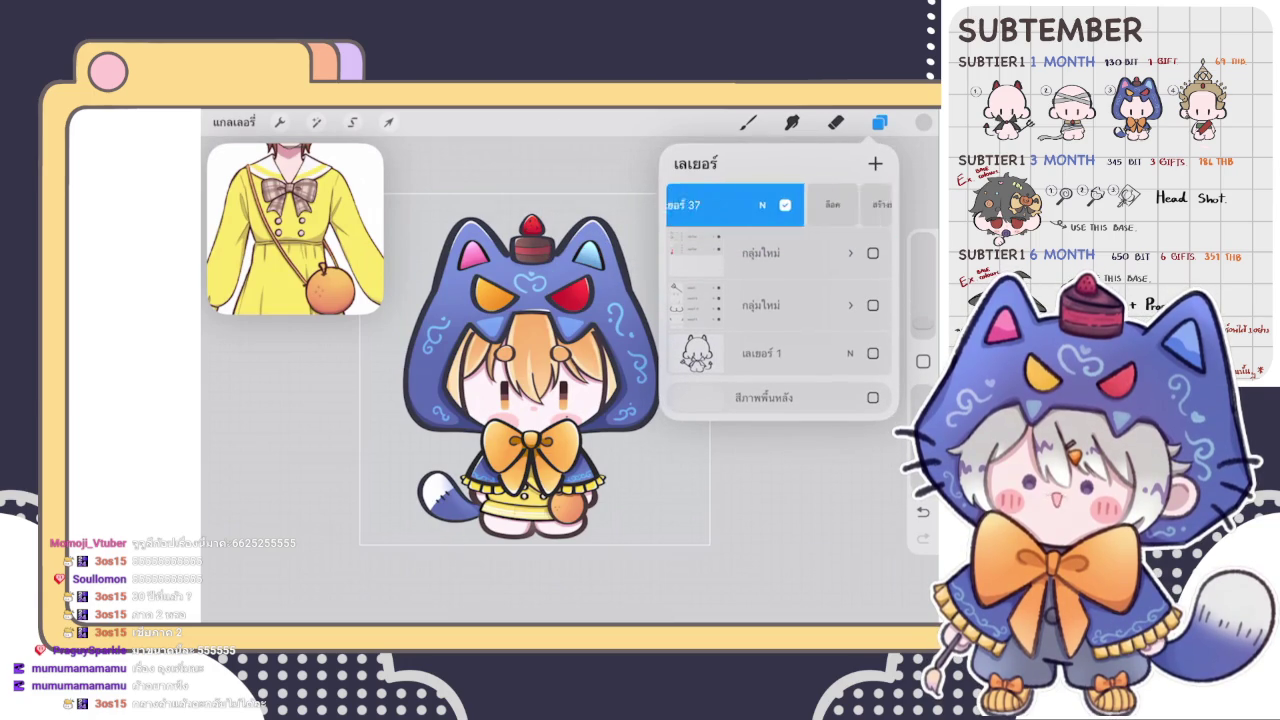
click(820, 205)
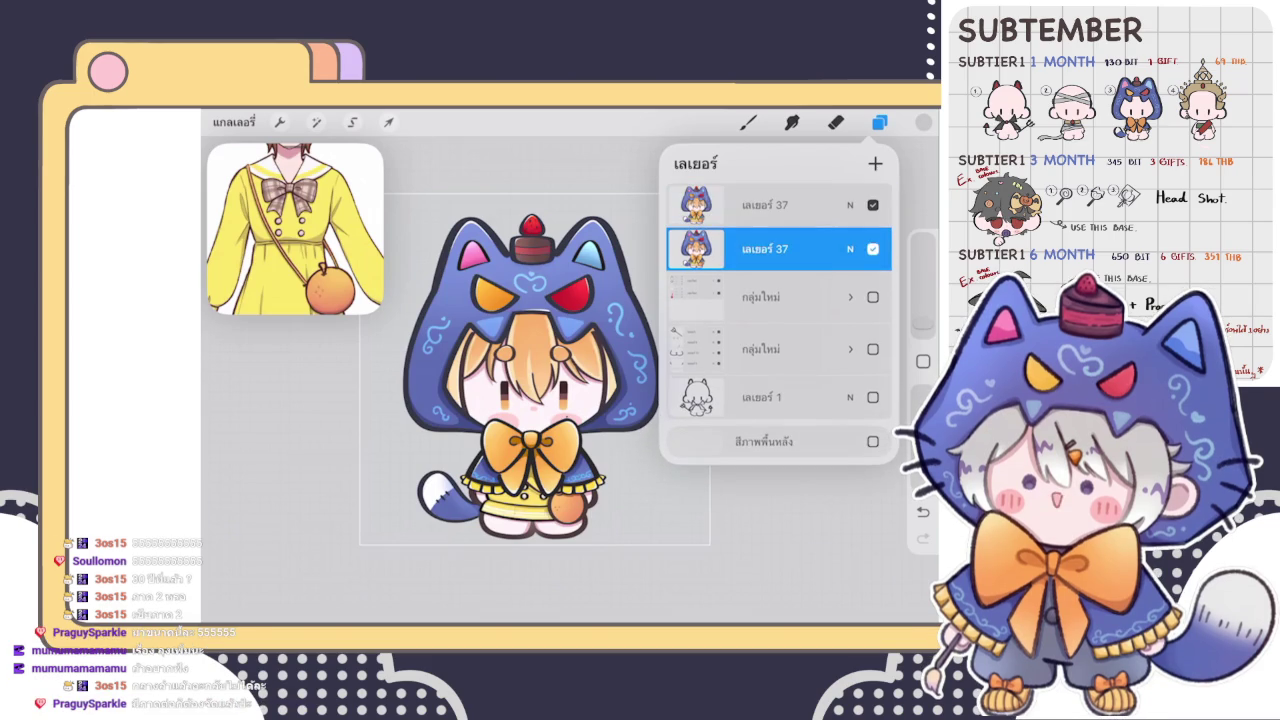
- Alpha Lock the lower character copy and fill it with solid white
click(923, 122)
click(724, 244)
click(879, 122)
click(696, 249)
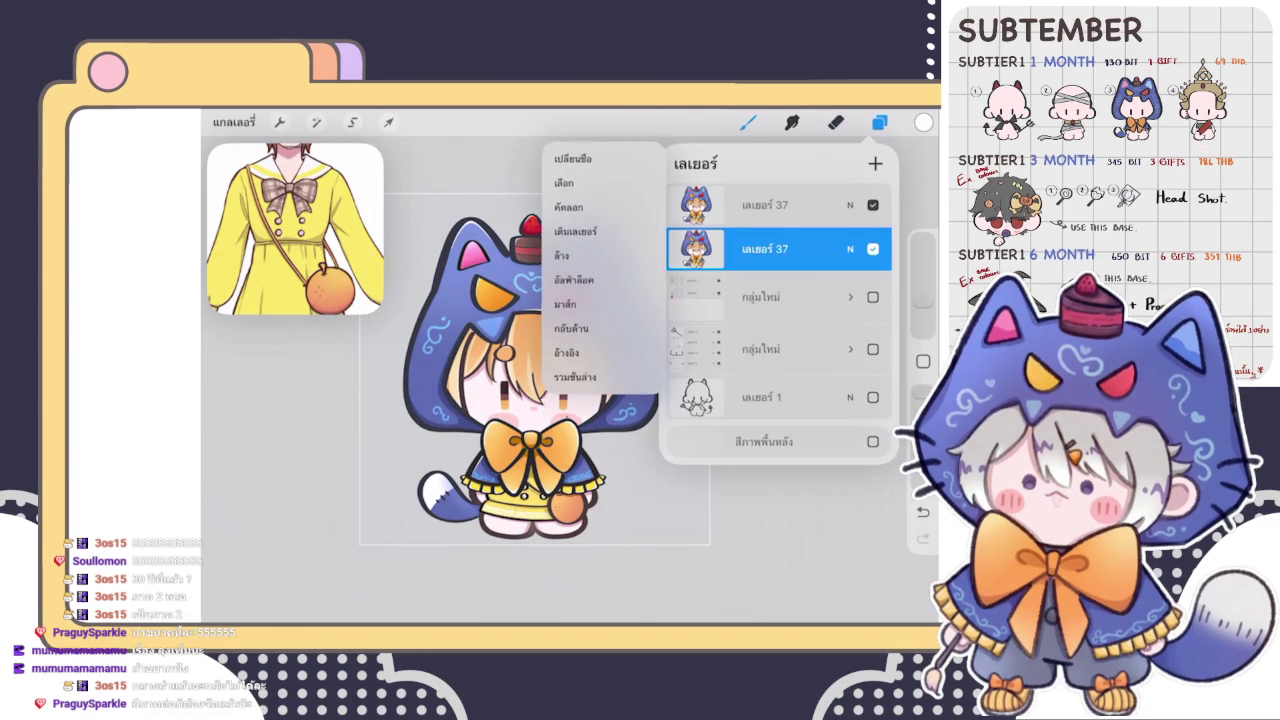
click(575, 279)
click(696, 249)
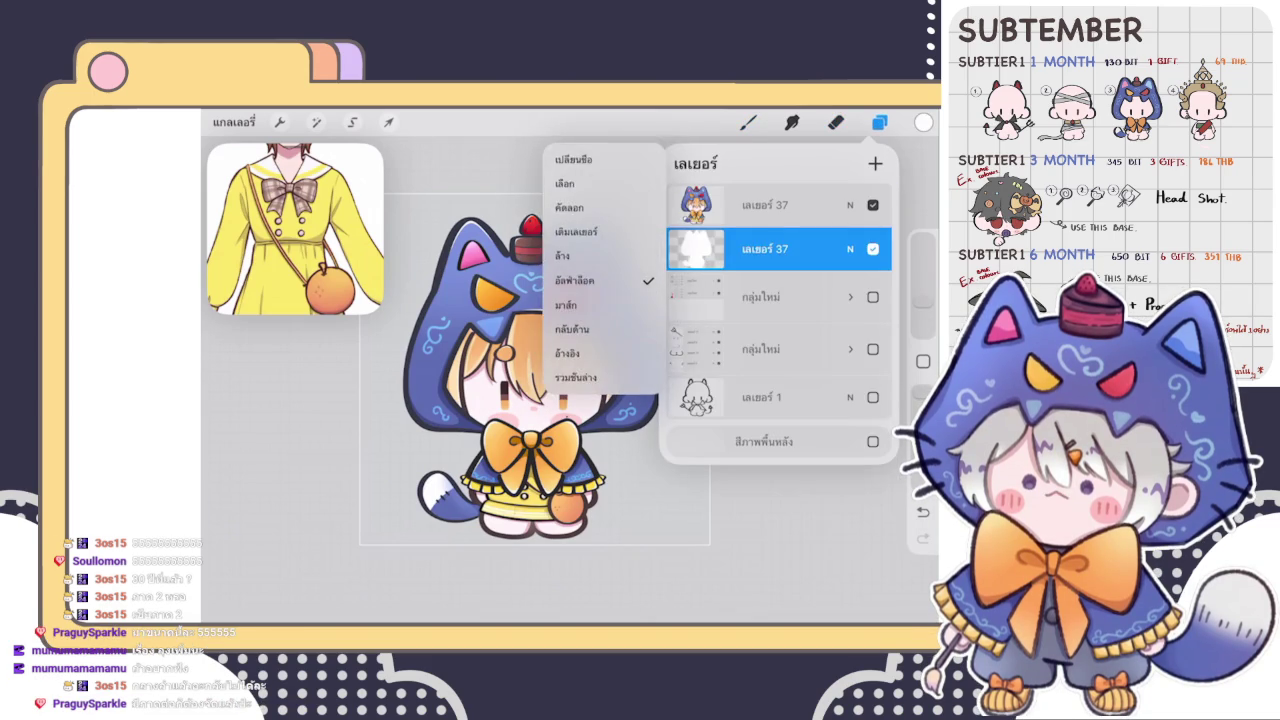
click(576, 231)
- Gaussian-blur the white silhouette, raise the automatic selection threshold, and blur the border again
click(316, 122)
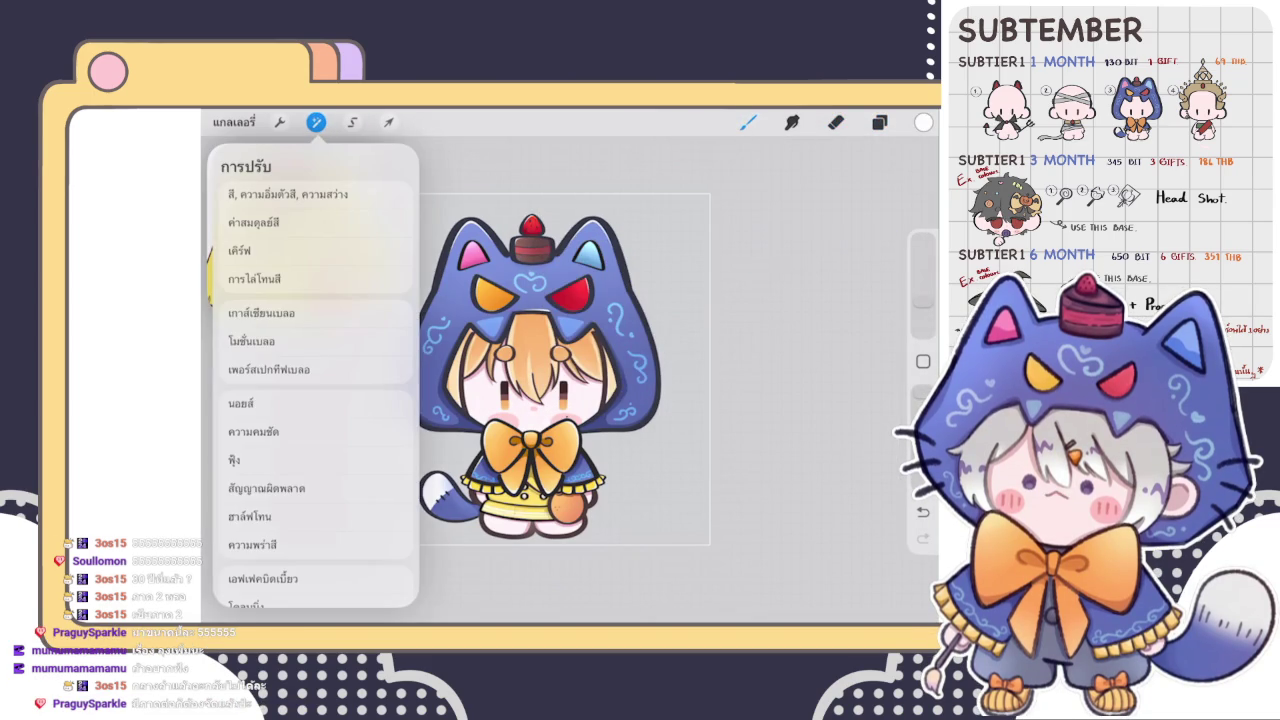
click(261, 313)
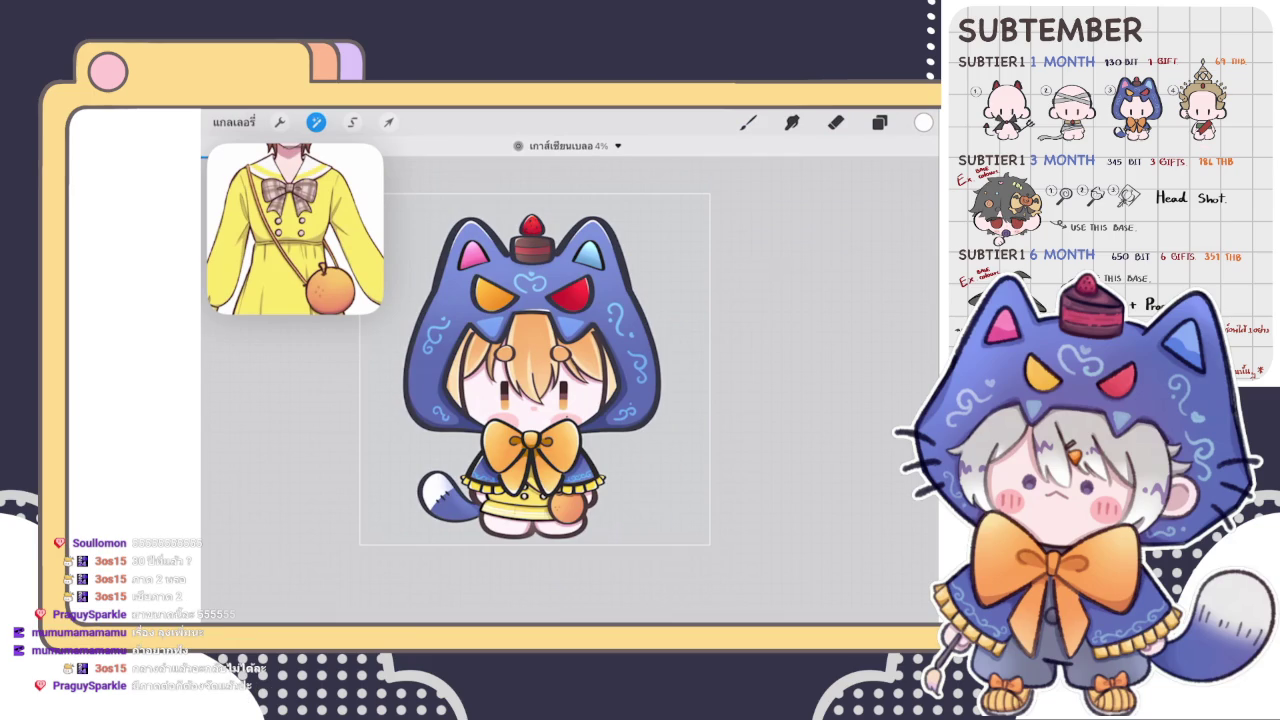
click(352, 122)
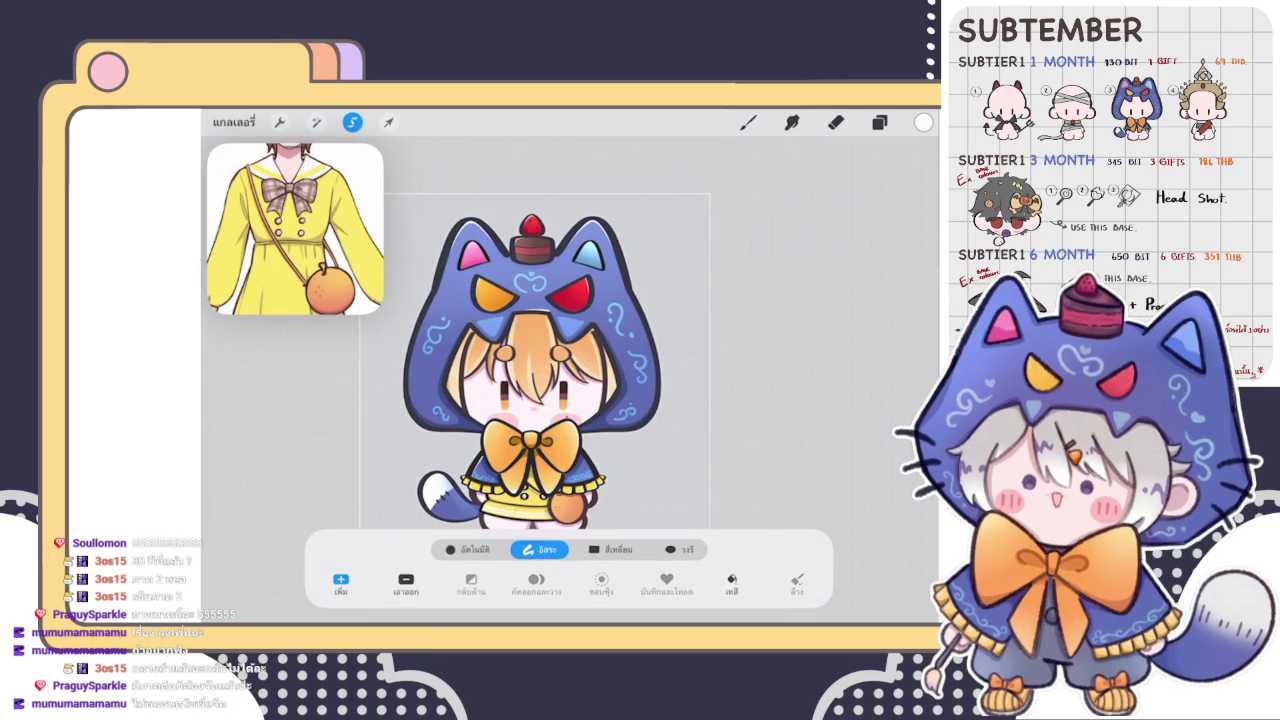
click(467, 549)
drag(620, 352, 846, 352)
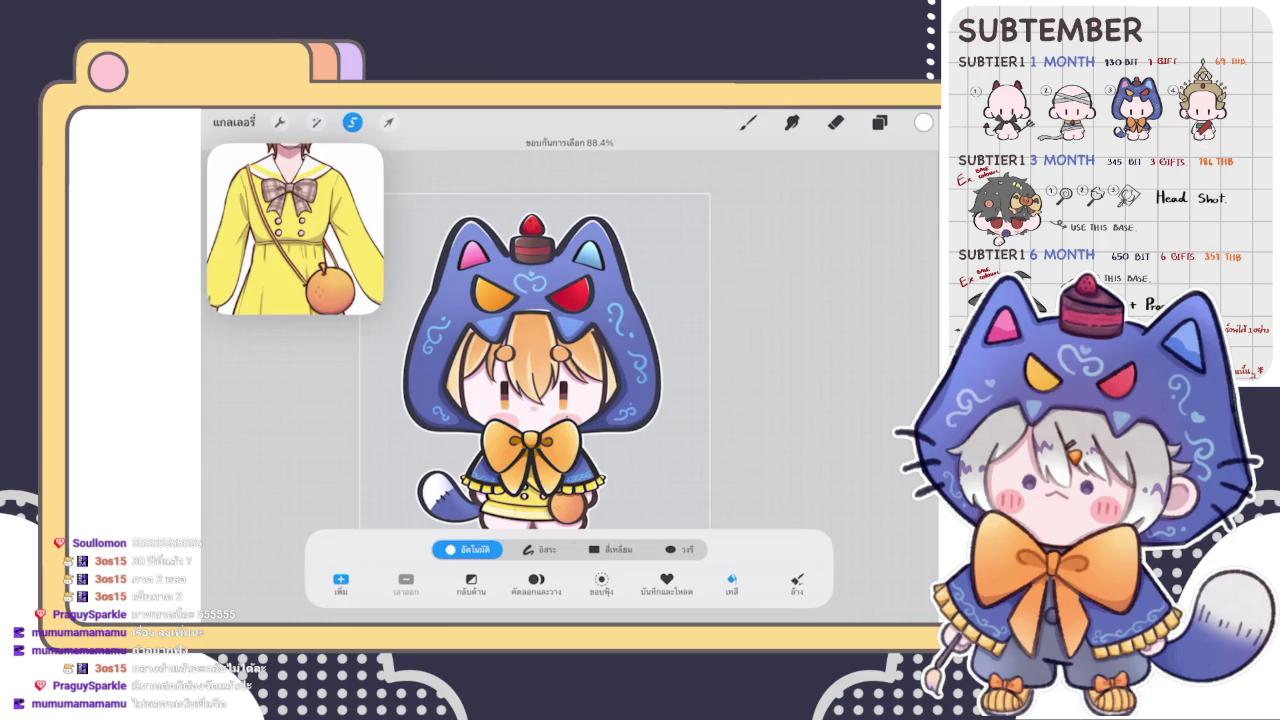
click(316, 122)
click(290, 312)
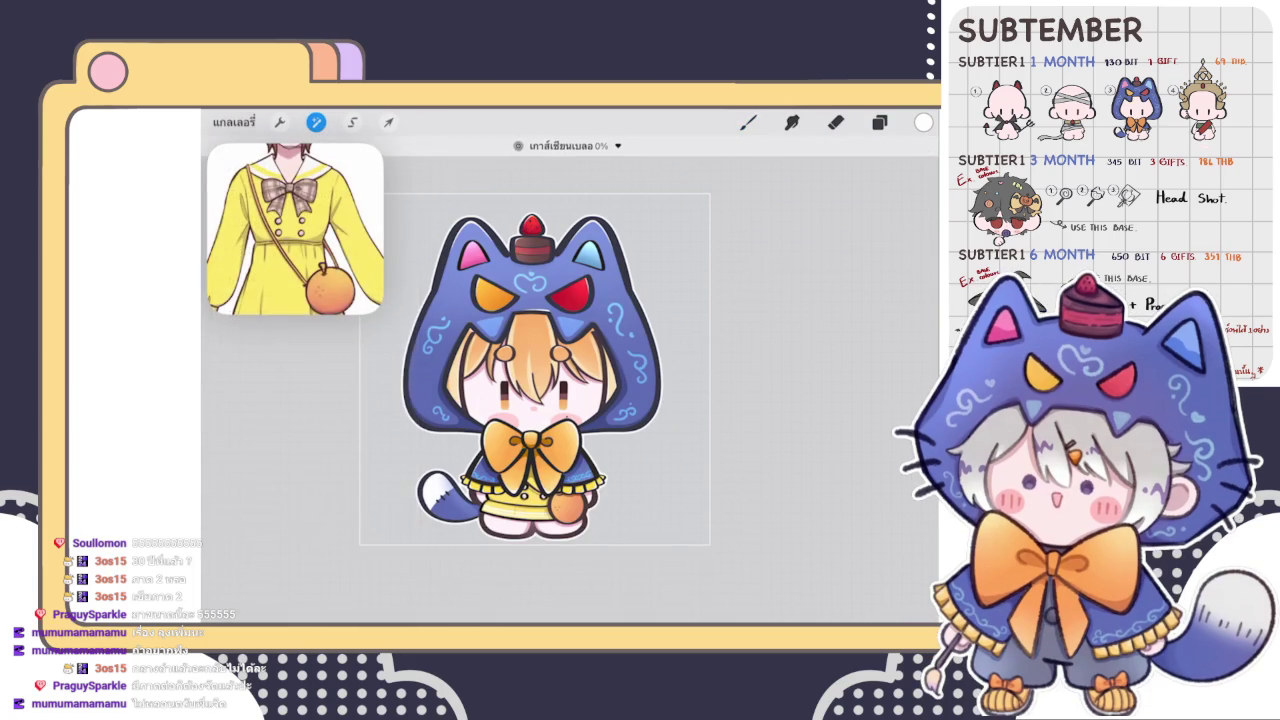
click(879, 122)
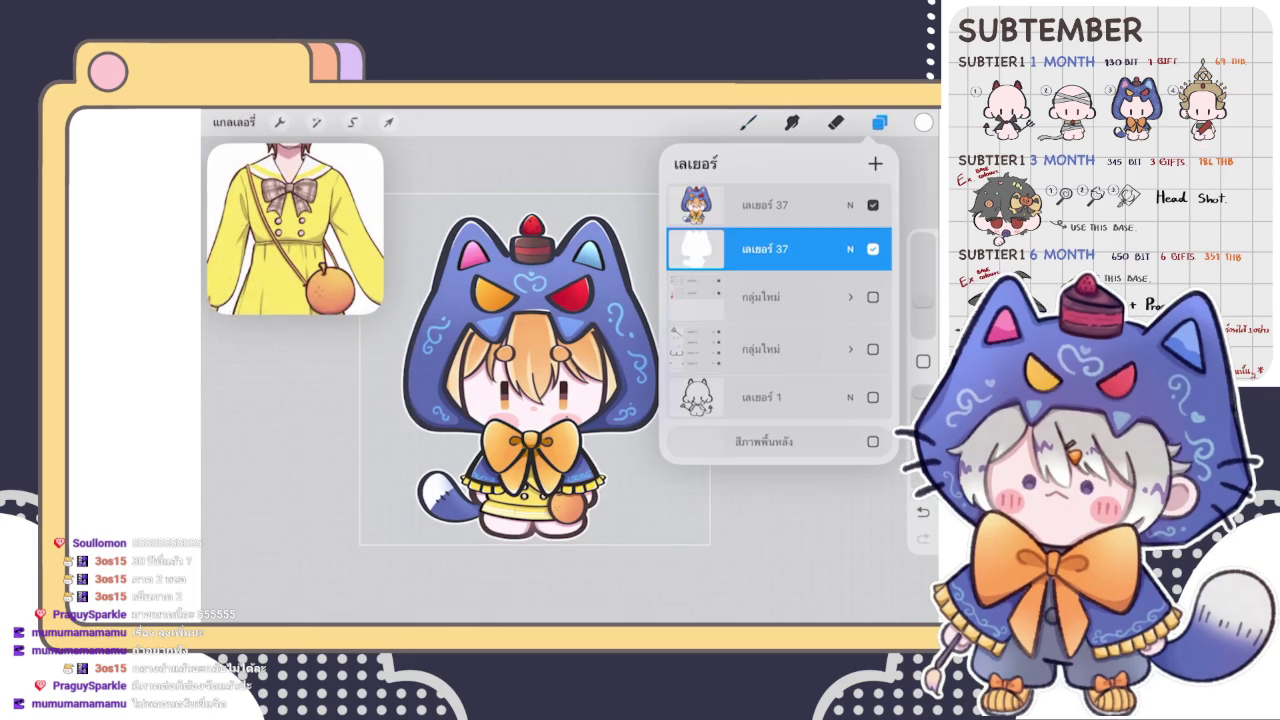
- Add a new empty layer on top and choose a heavy blending brush
click(875, 163)
click(760, 205)
click(600, 300)
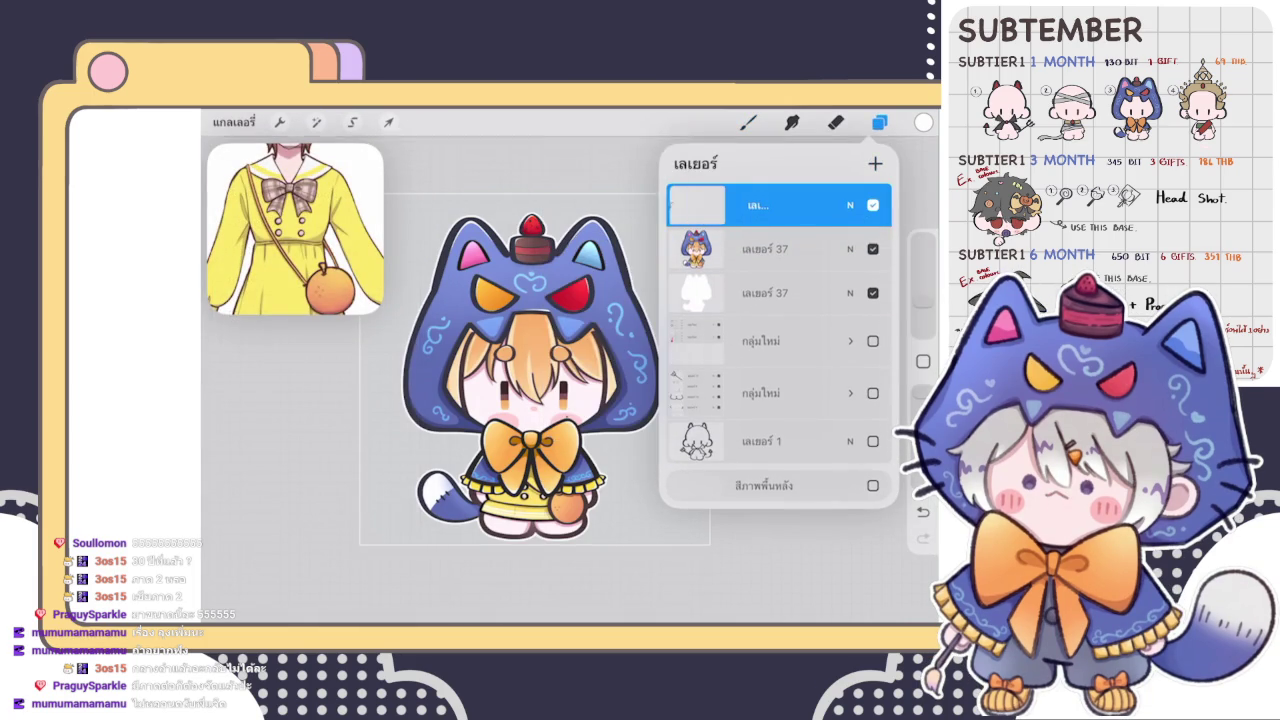
click(748, 122)
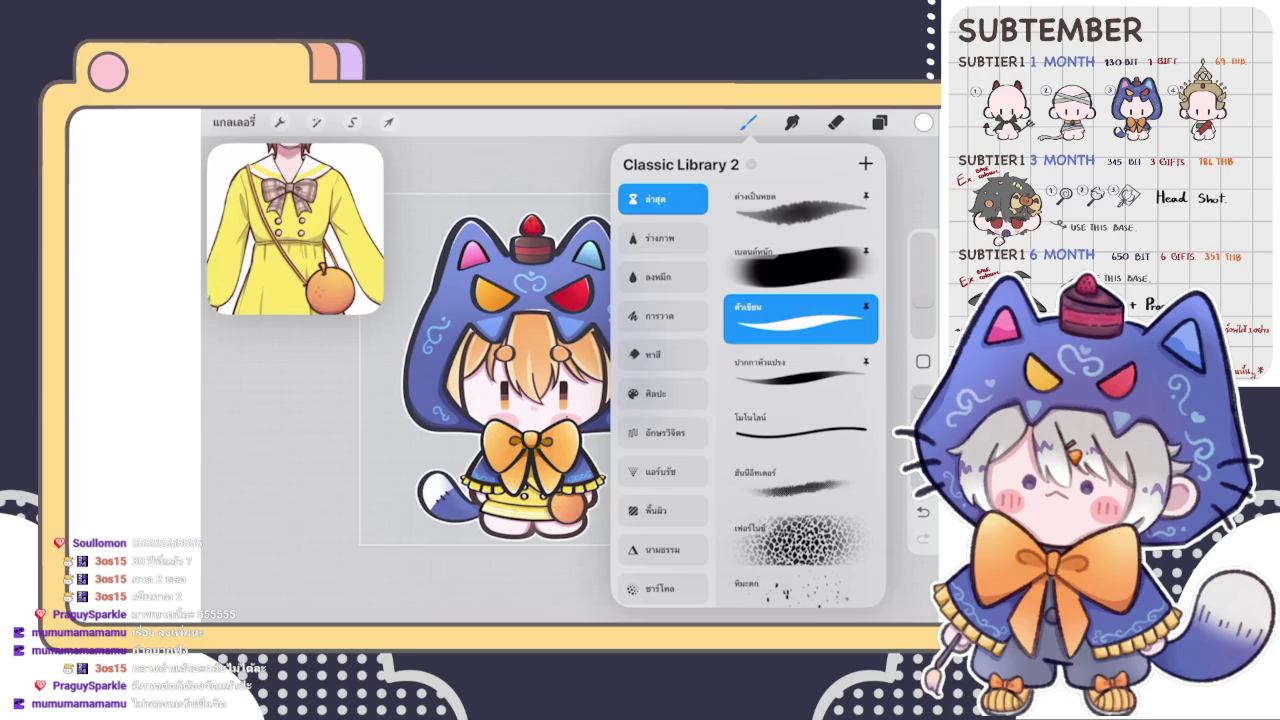
click(800, 265)
click(923, 280)
- Shift the paint colour's hue in the colour picker
click(879, 122)
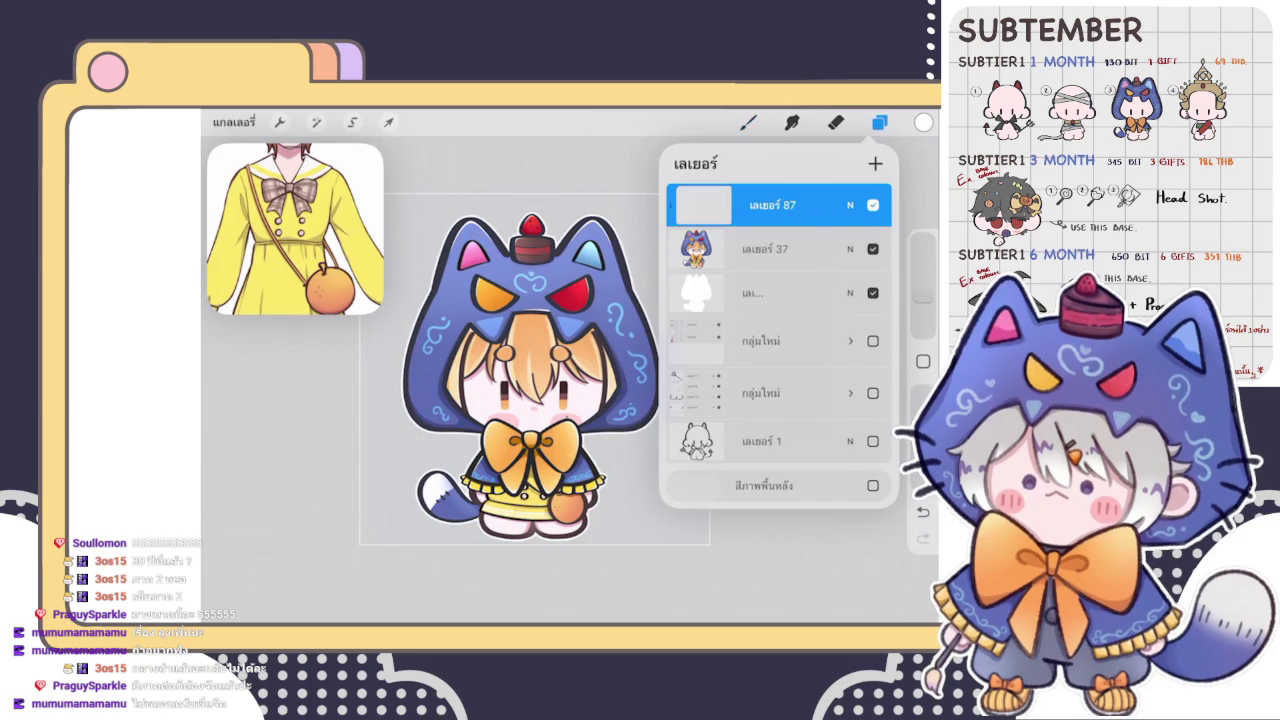
click(923, 122)
drag(752, 386, 766, 390)
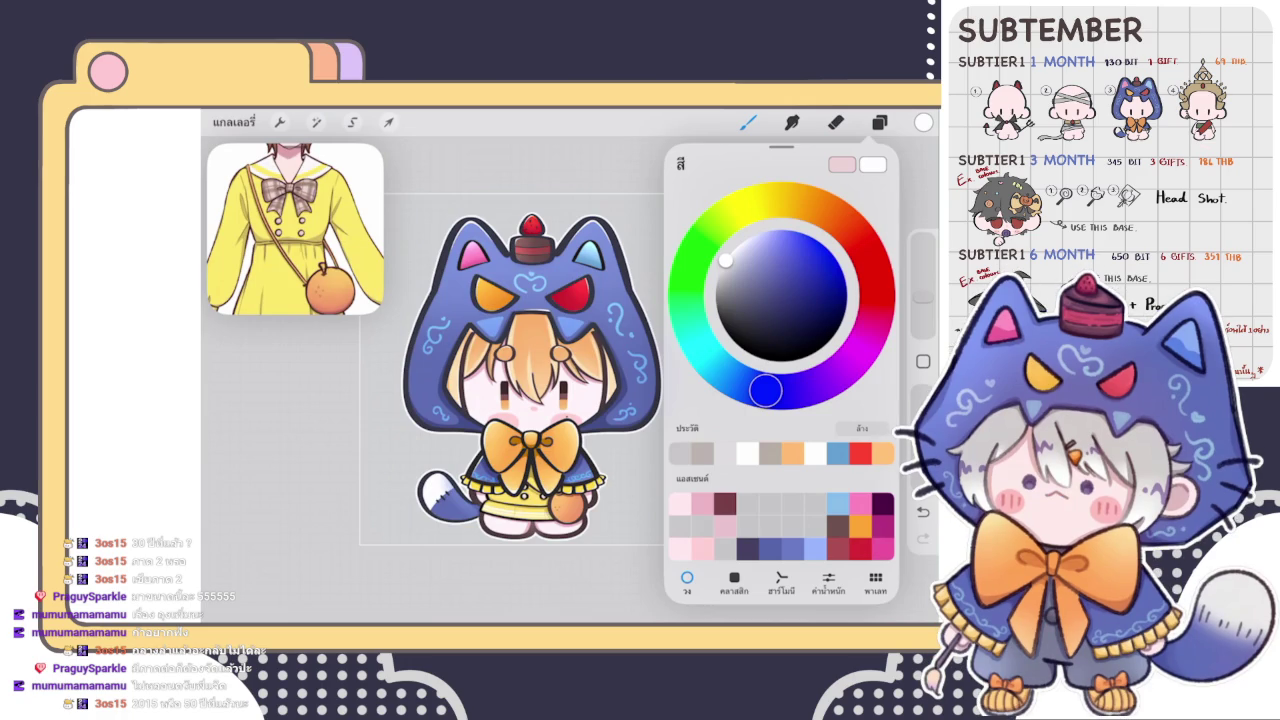
- Pick a dark blue and airbrush it over the hood, face and bow
drag(725, 260, 815, 250)
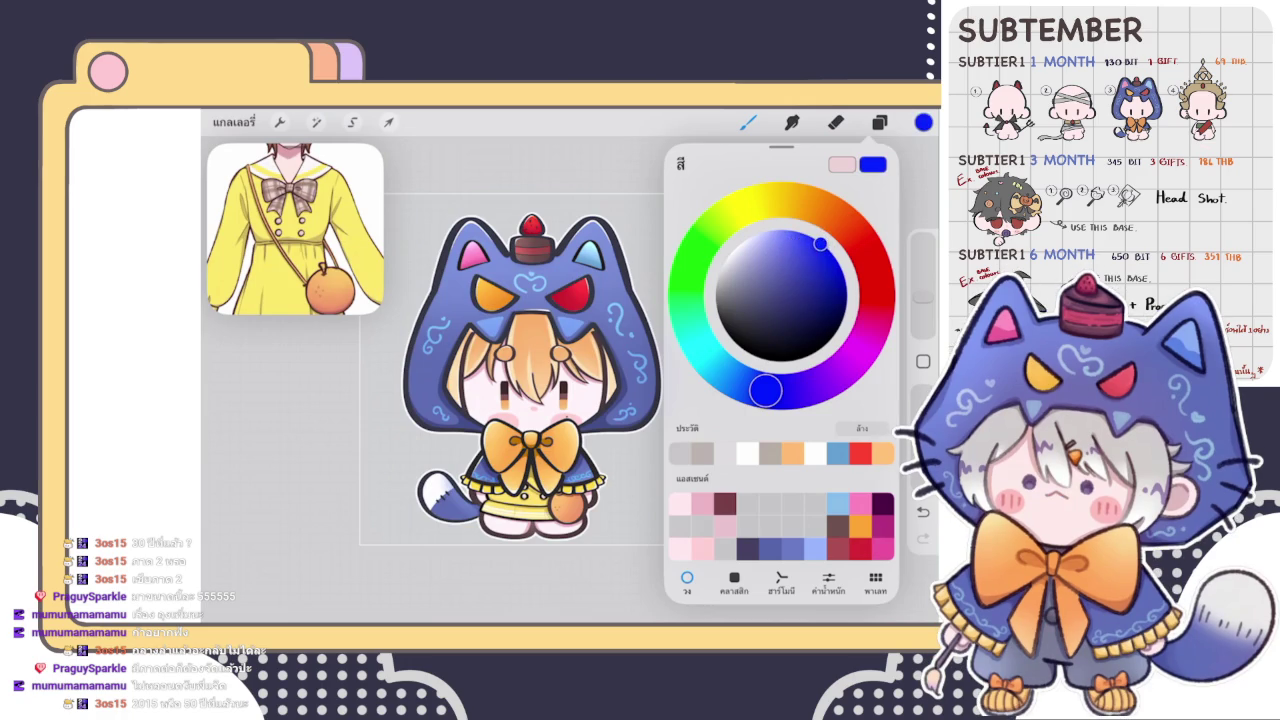
drag(922, 290, 922, 270)
mouse_move(520, 400)
mouse_down()
mouse_move(480, 300)
mouse_move(657, 286)
mouse_move(632, 350)
mouse_move(540, 395)
mouse_move(610, 330)
mouse_move(570, 420)
mouse_move(604, 430)
mouse_move(671, 400)
mouse_move(666, 457)
mouse_up()
mouse_move(400, 243)
mouse_down()
mouse_move(615, 313)
mouse_move(435, 290)
mouse_move(630, 460)
mouse_move(527, 280)
mouse_move(520, 340)
mouse_up()
- Switch to red and paint it over the face and chest centre
click(923, 122)
drag(760, 400, 872, 265)
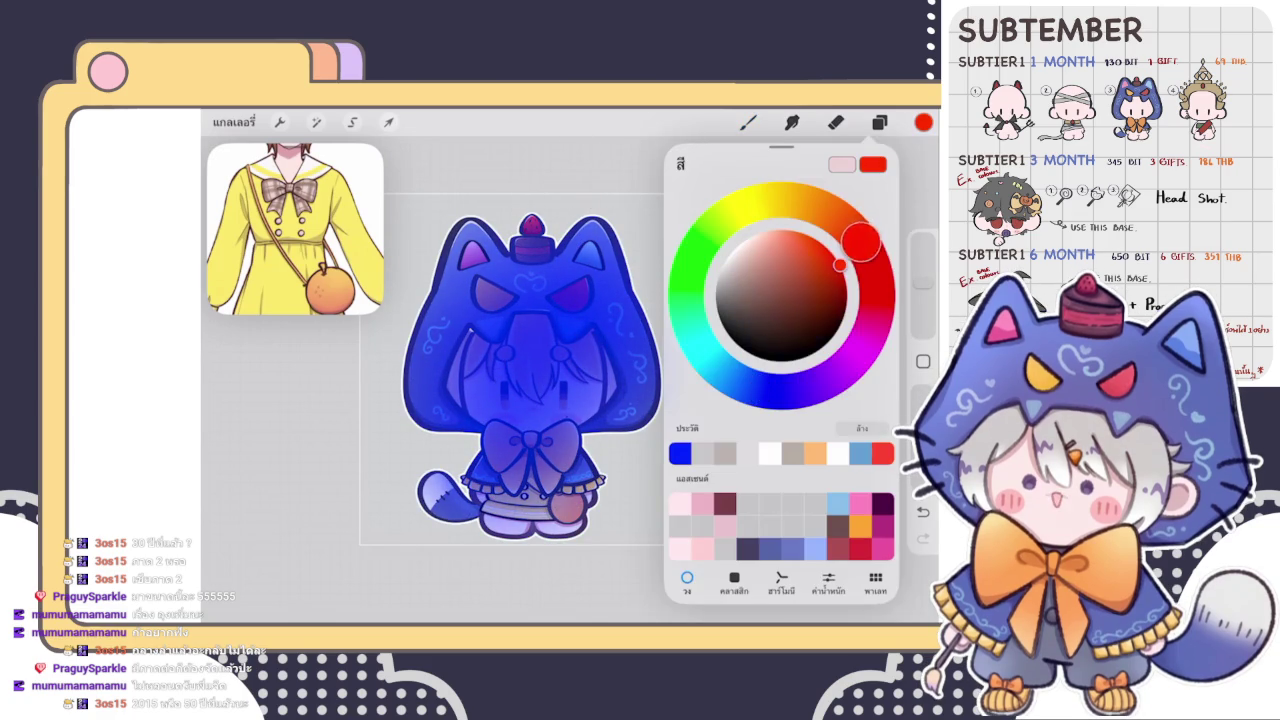
click(748, 122)
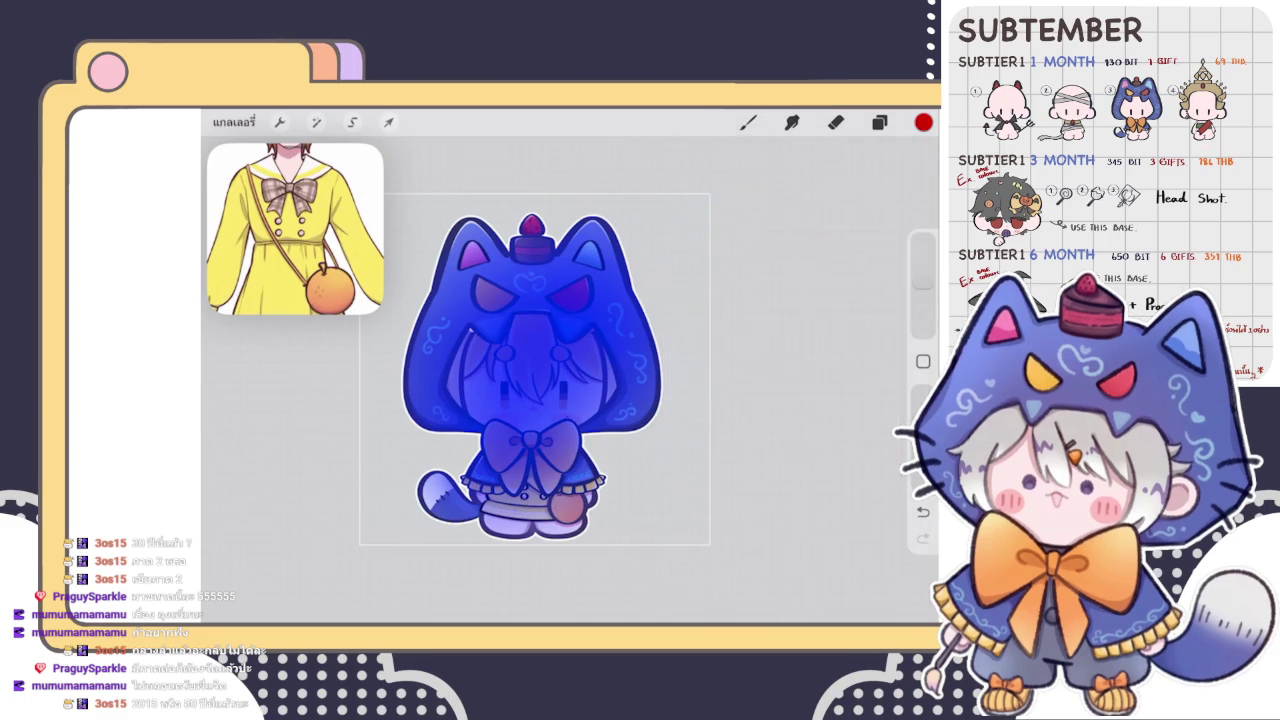
drag(555, 430, 520, 360)
drag(540, 410, 585, 350)
mouse_move(480, 335)
mouse_down()
mouse_move(470, 395)
mouse_move(440, 440)
mouse_up()
- Spread, intensify and blend the red glow into the blue around face and bow
drag(465, 300, 430, 365)
drag(505, 262, 610, 290)
drag(500, 435, 560, 435)
drag(585, 390, 585, 420)
drag(550, 390, 445, 450)
drag(440, 320, 420, 380)
drag(470, 440, 530, 385)
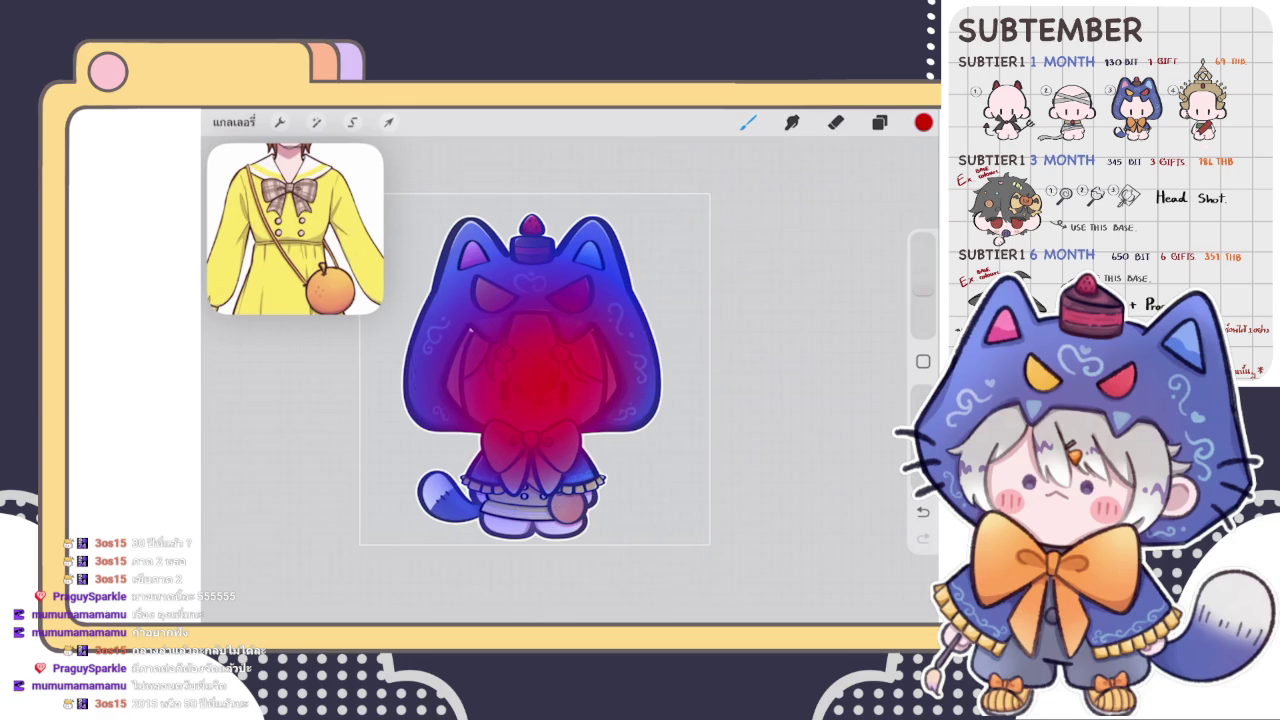
- Tint the tail pink-purple and add red-pink to the right foot
drag(412, 482, 391, 514)
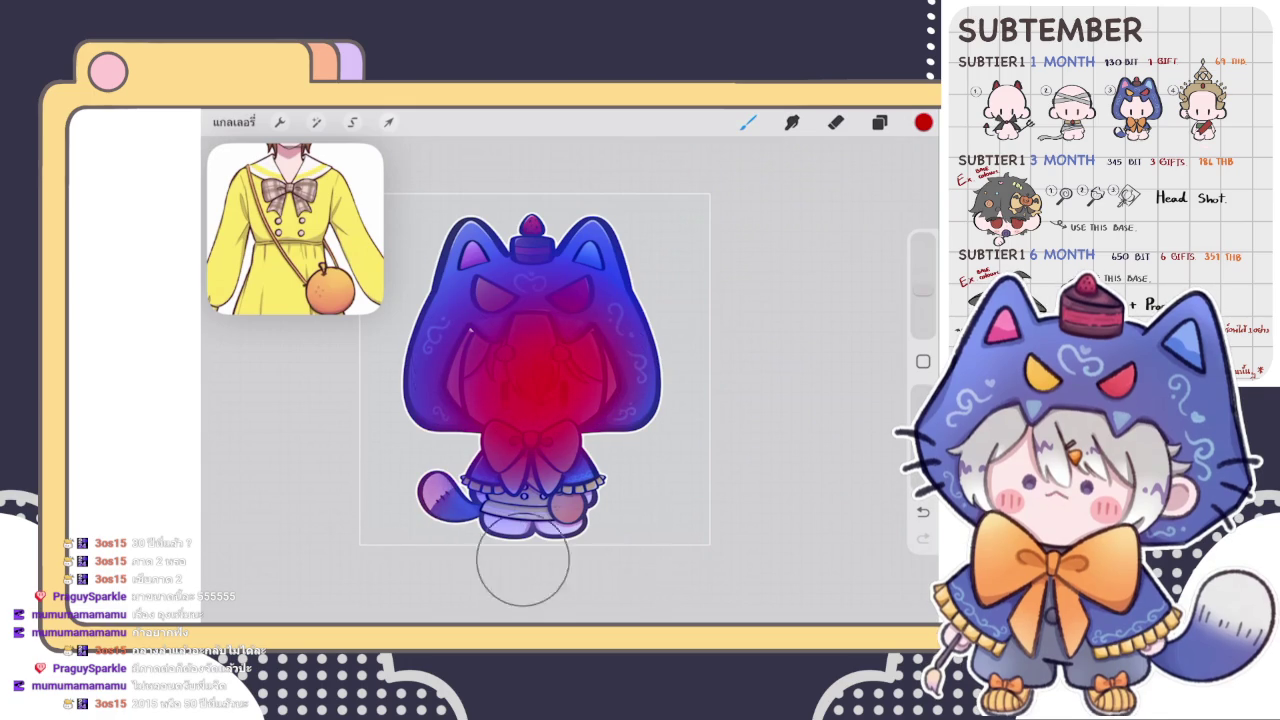
drag(629, 543, 620, 517)
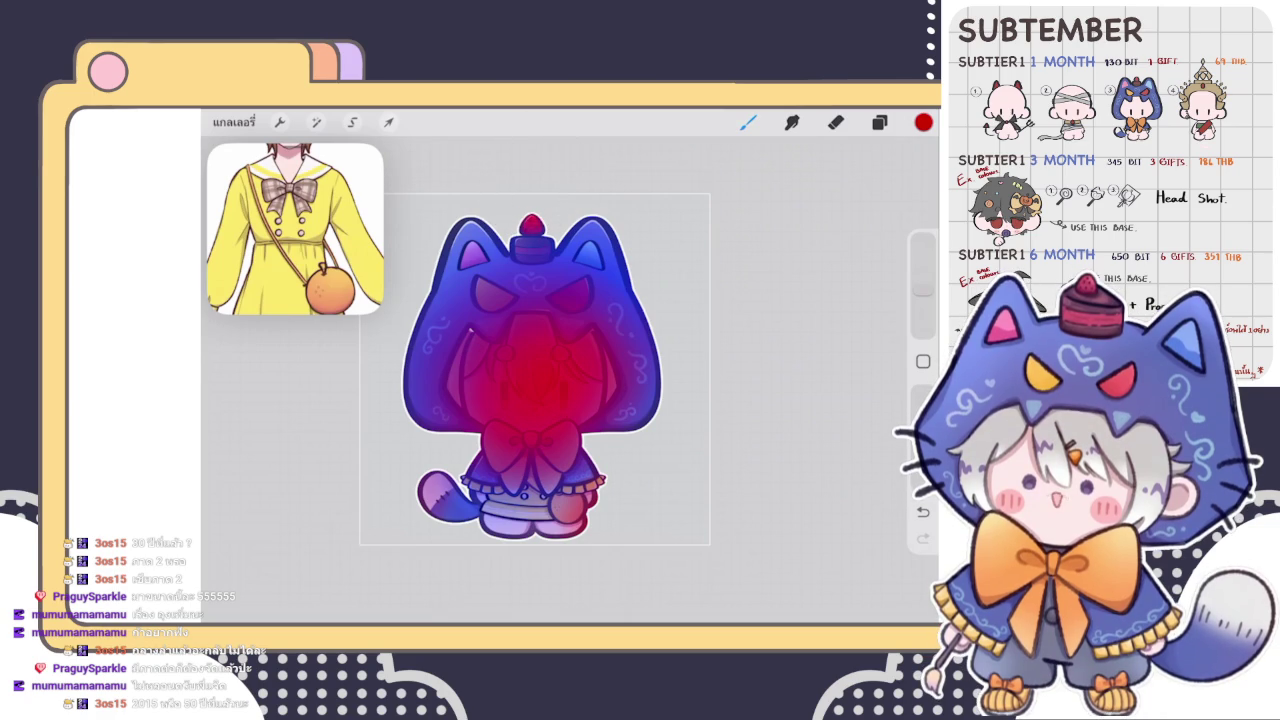
click(879, 122)
click(850, 205)
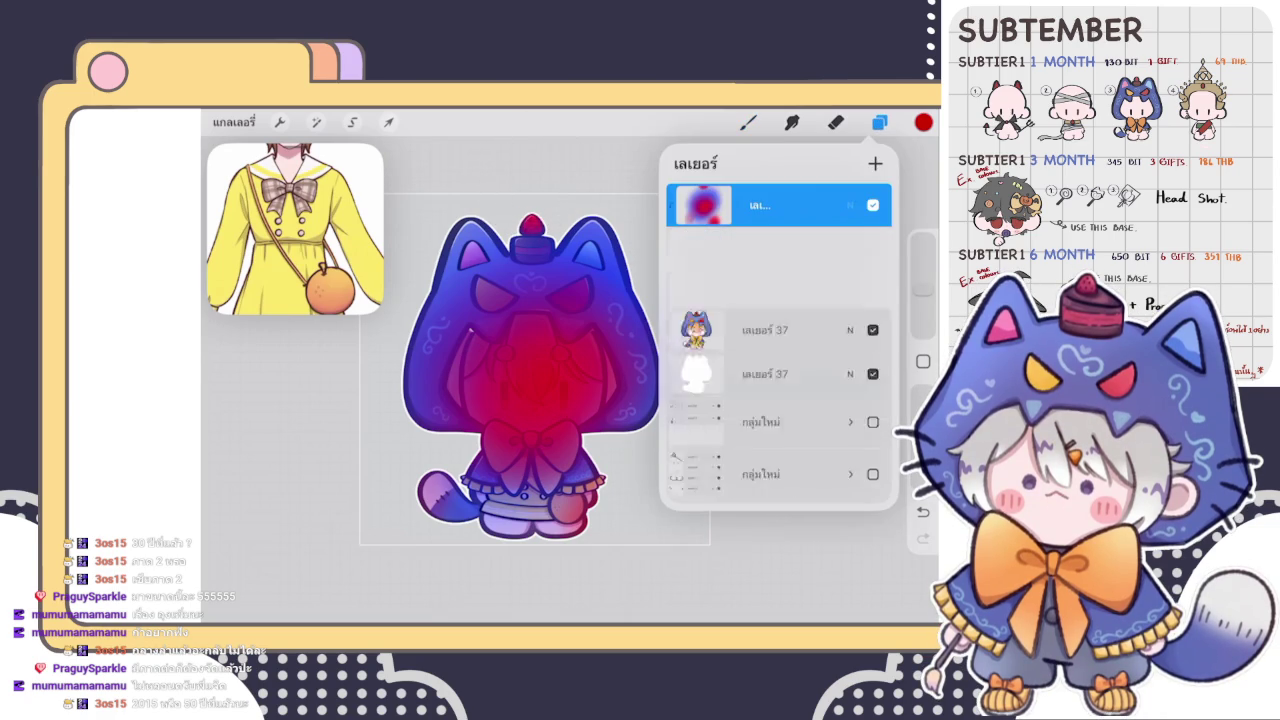
- Set the glow layer to Hard Light blend at about 3% opacity
click(780, 387)
scroll(778, 386, down, 6)
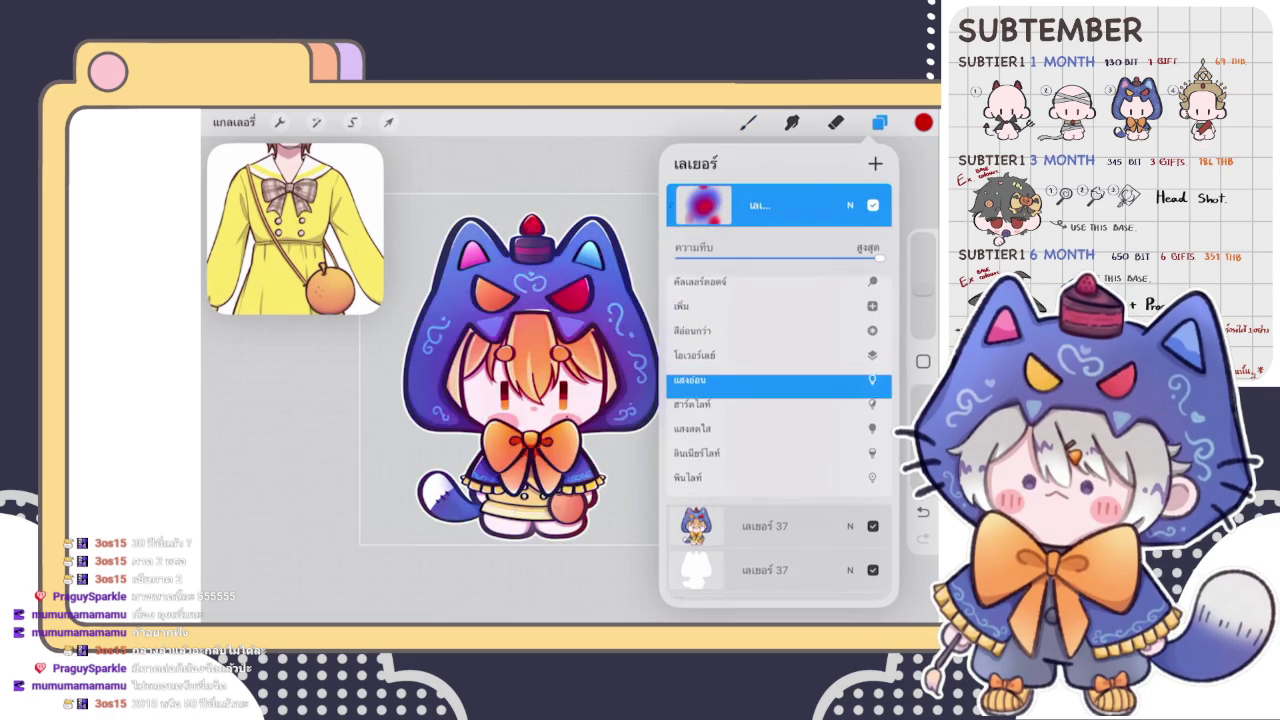
click(780, 386)
drag(678, 258, 684, 258)
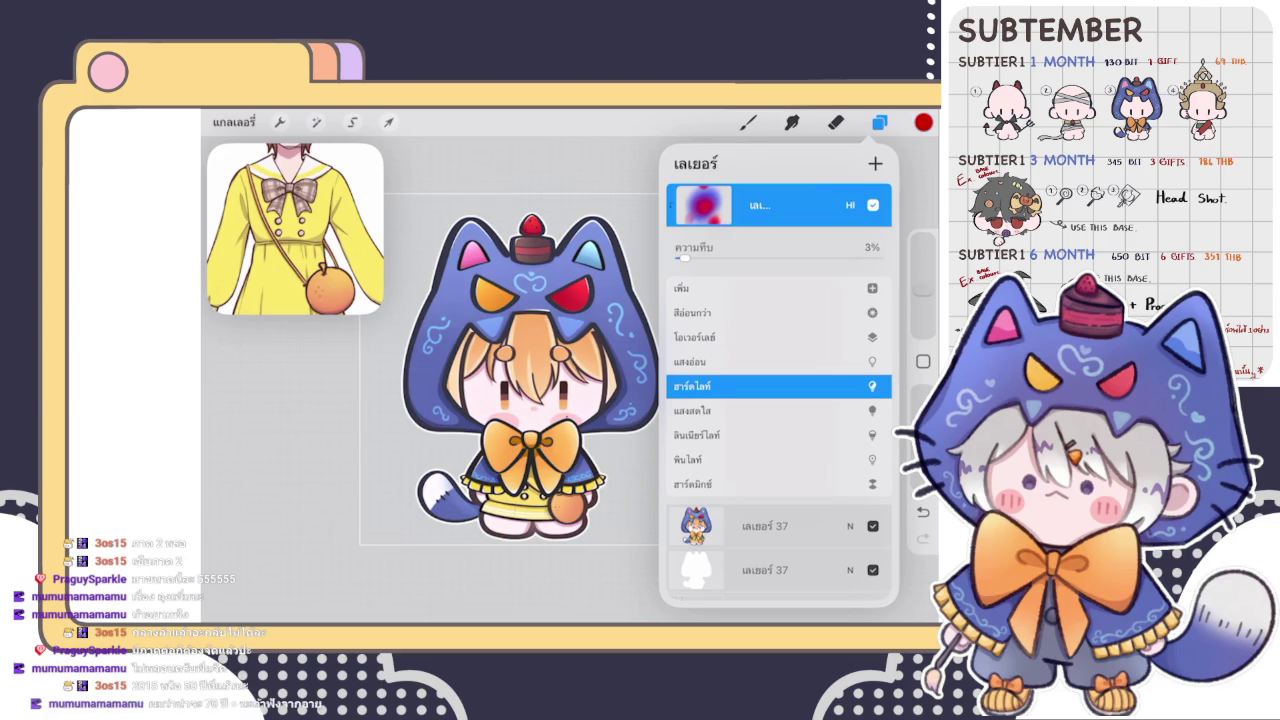
click(850, 205)
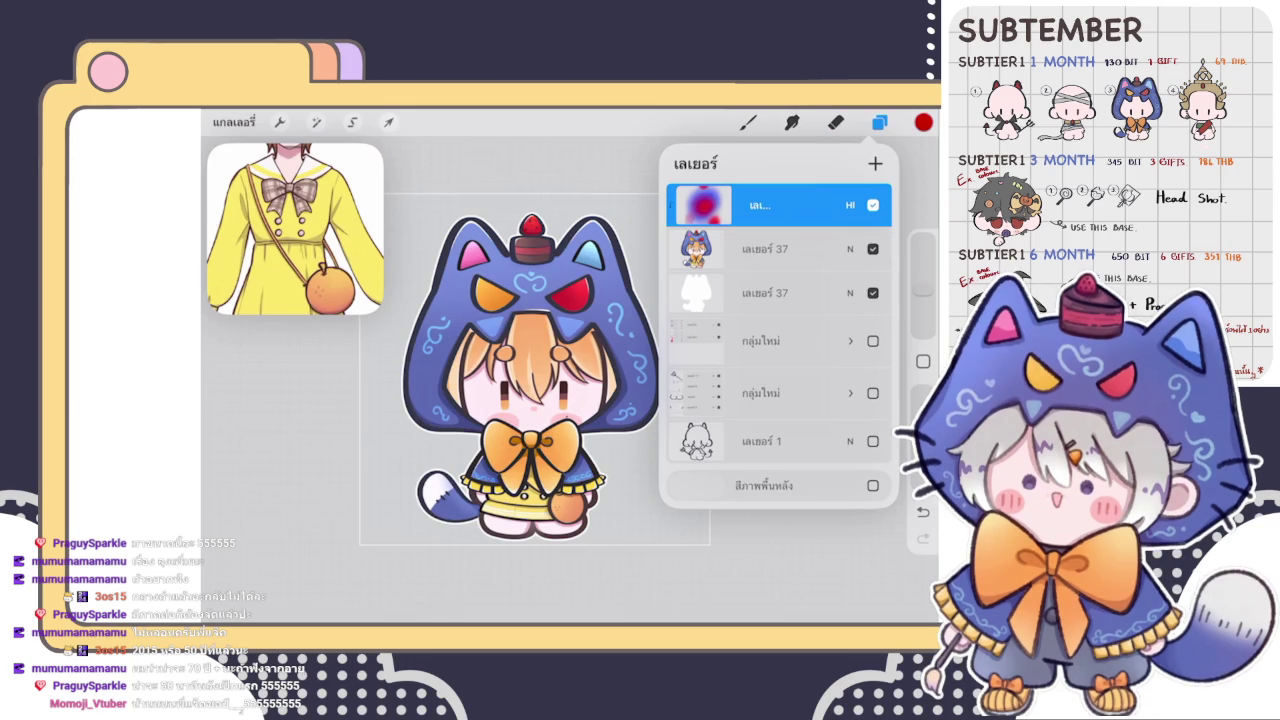
scroll(530, 370, down, 3)
click(873, 205)
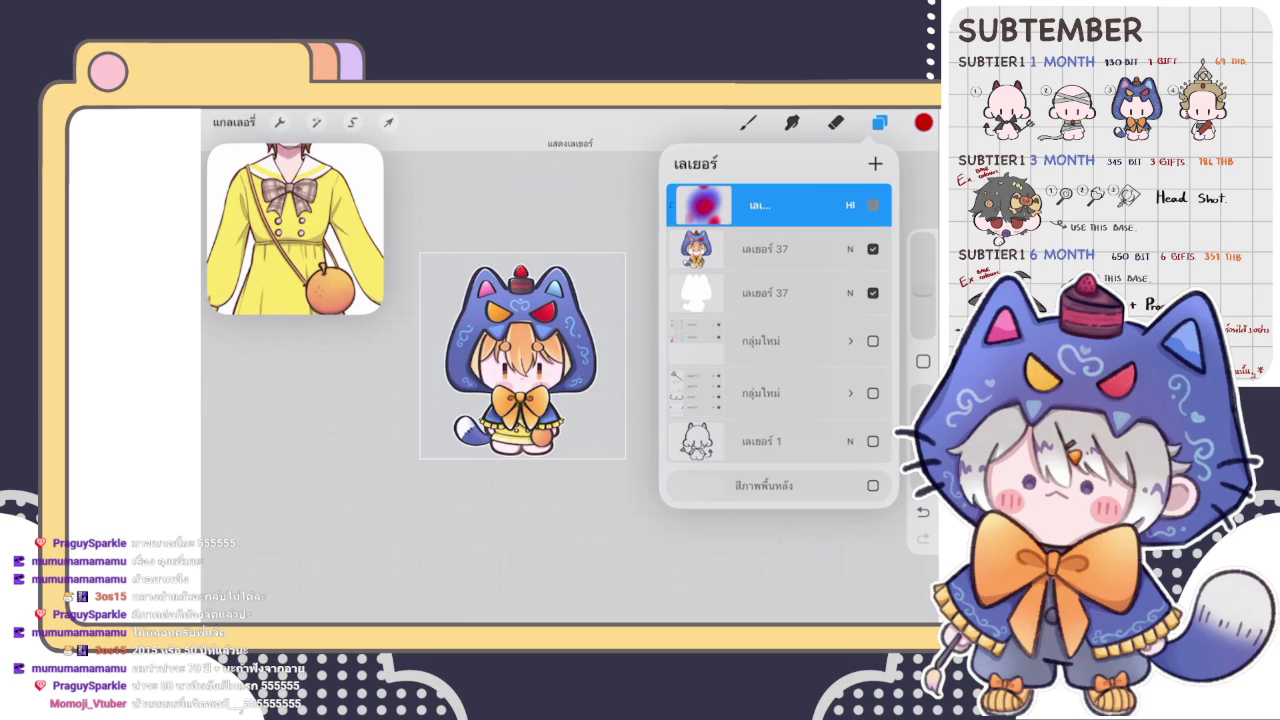
scroll(520, 360, up, 3)
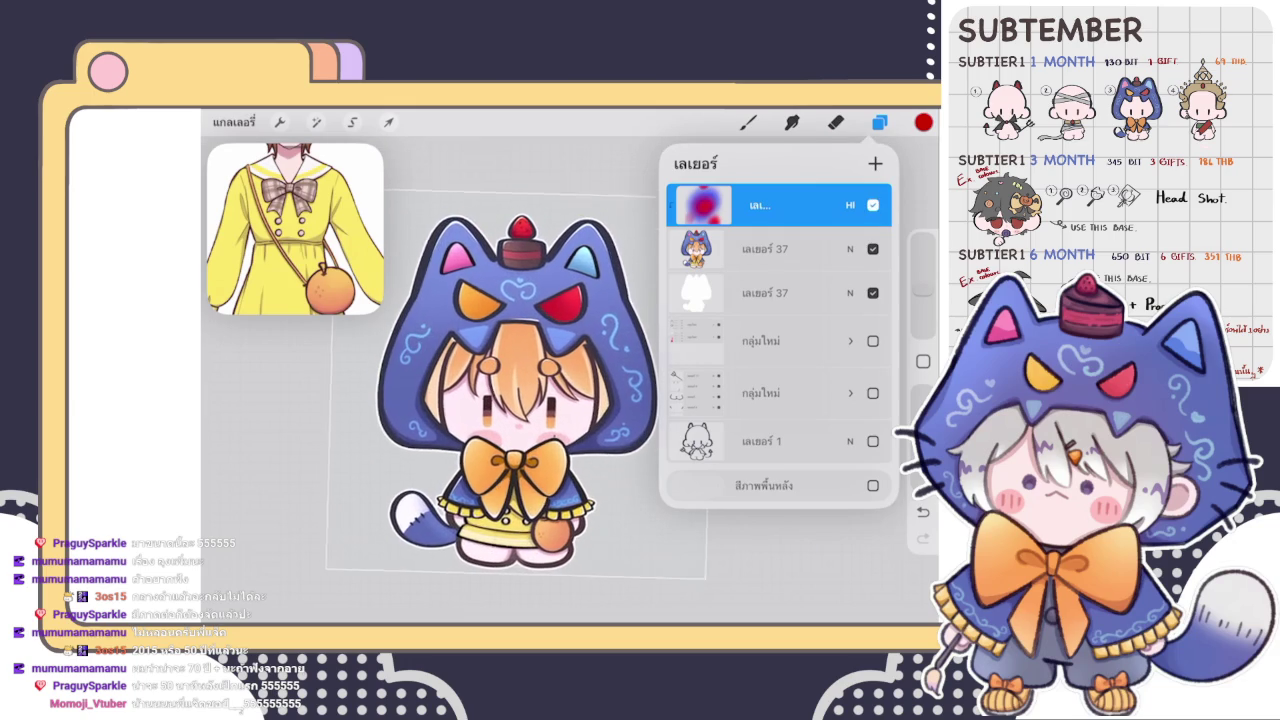
click(879, 122)
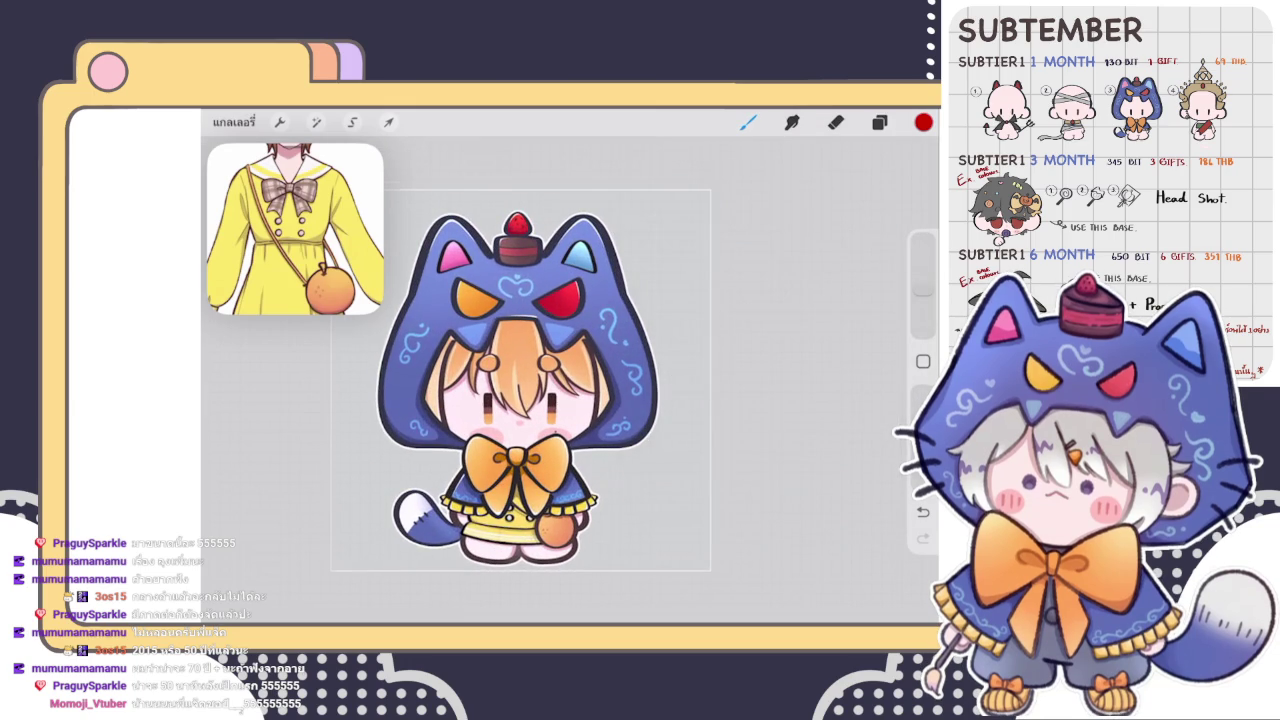
drag(520, 380, 598, 366)
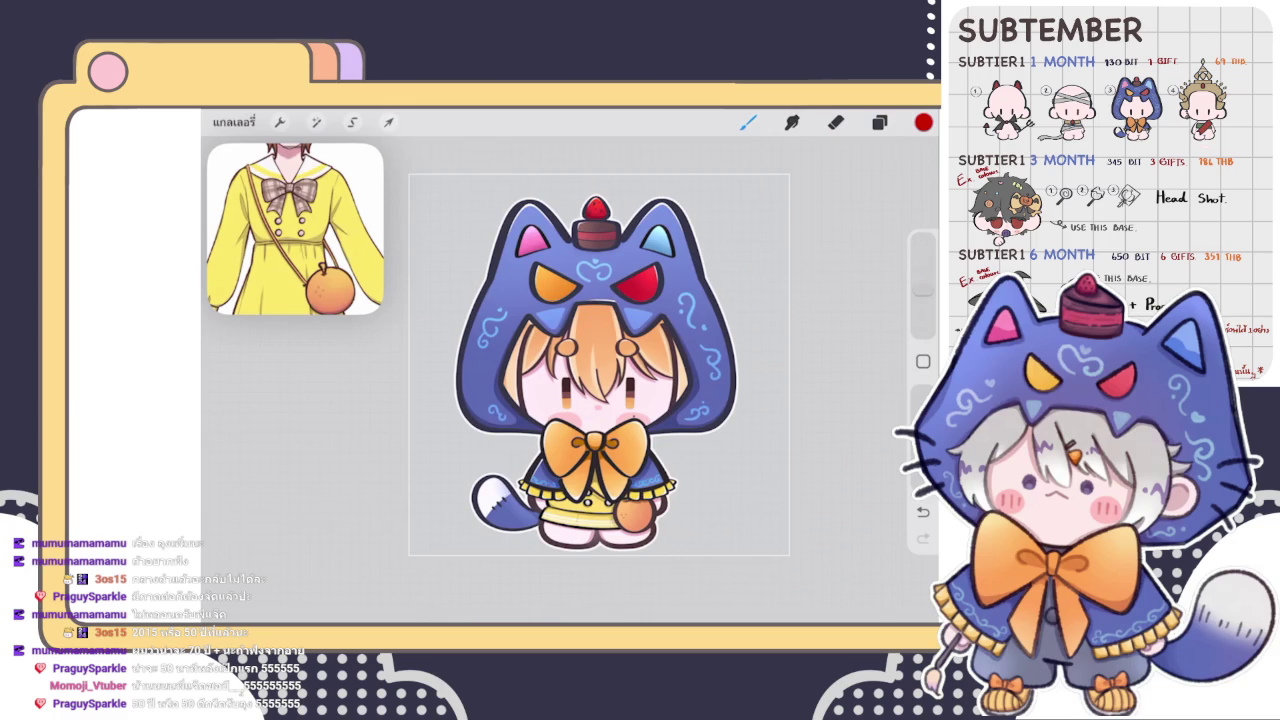
click(879, 122)
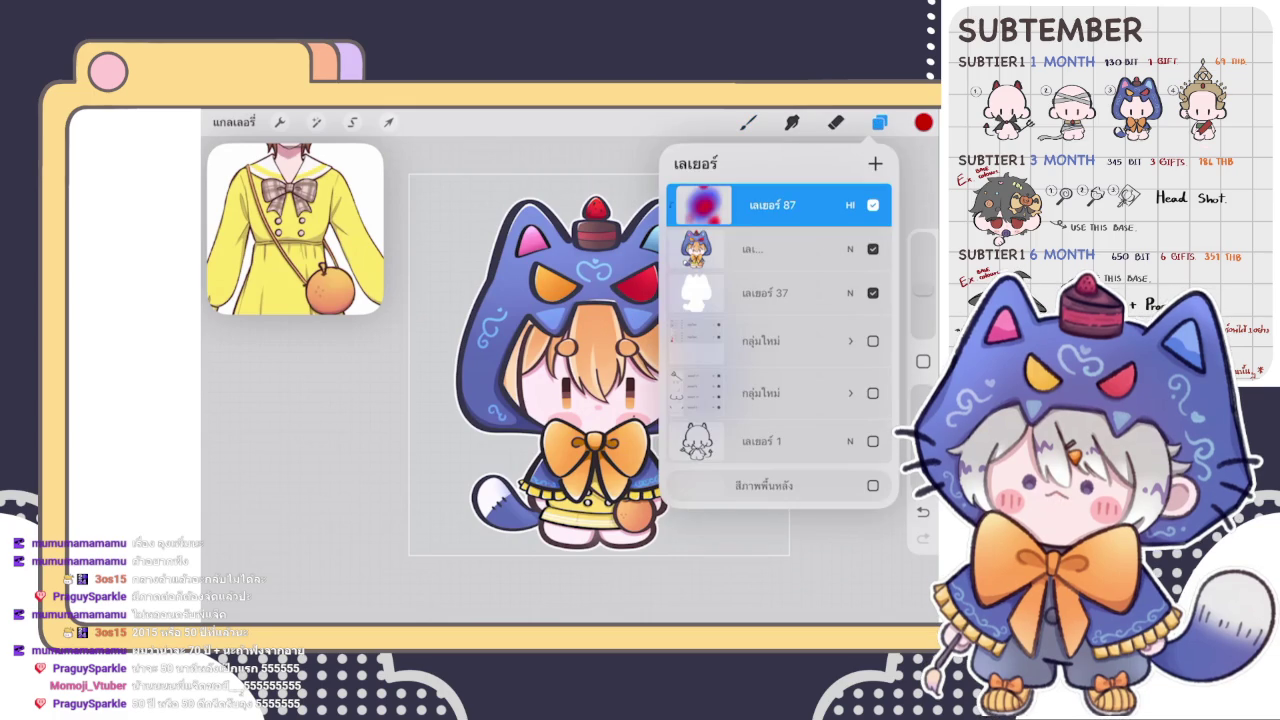
click(760, 249)
- Add a new clipped layer above layer 37 and set its blend mode to Lighten
click(875, 163)
click(748, 122)
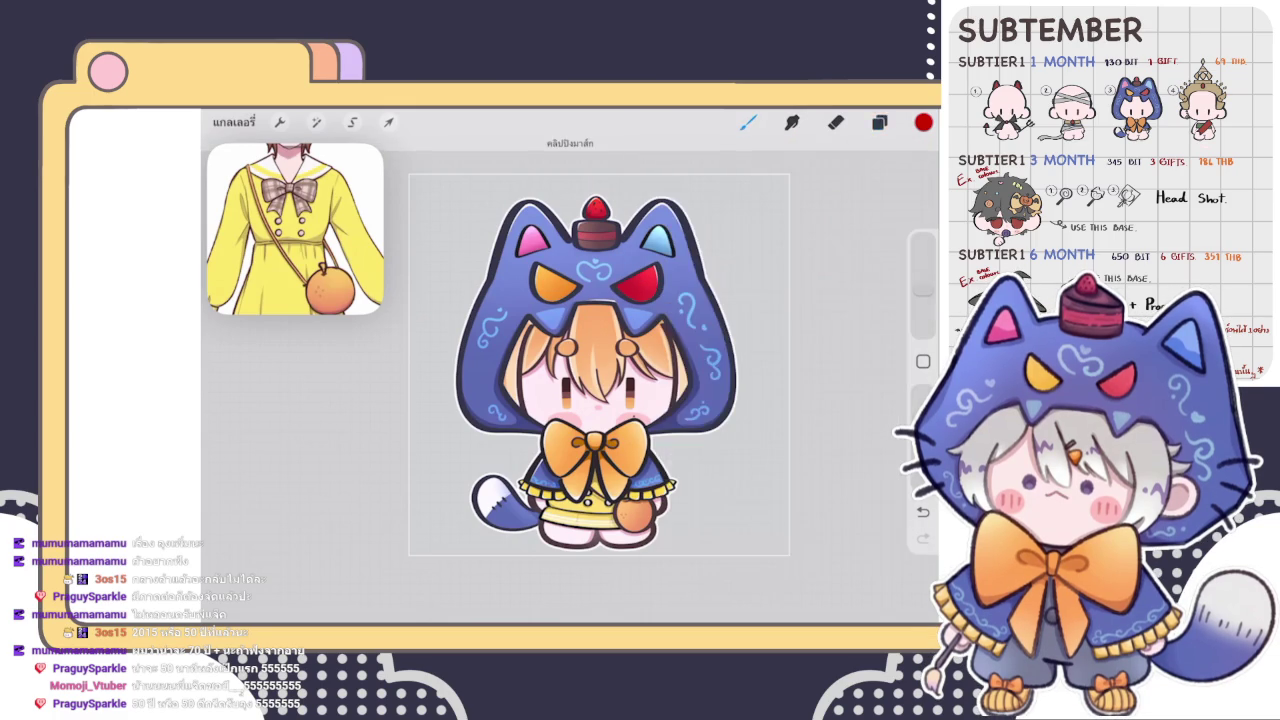
click(879, 122)
click(850, 249)
click(778, 430)
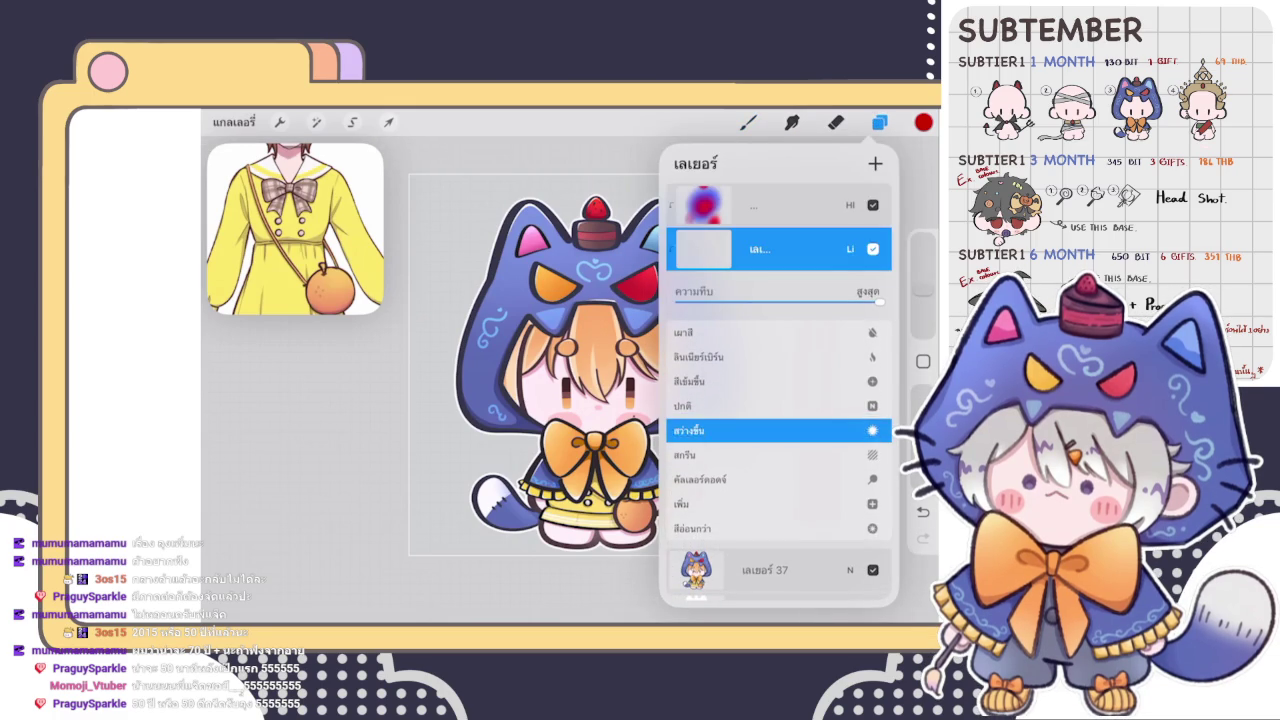
click(748, 122)
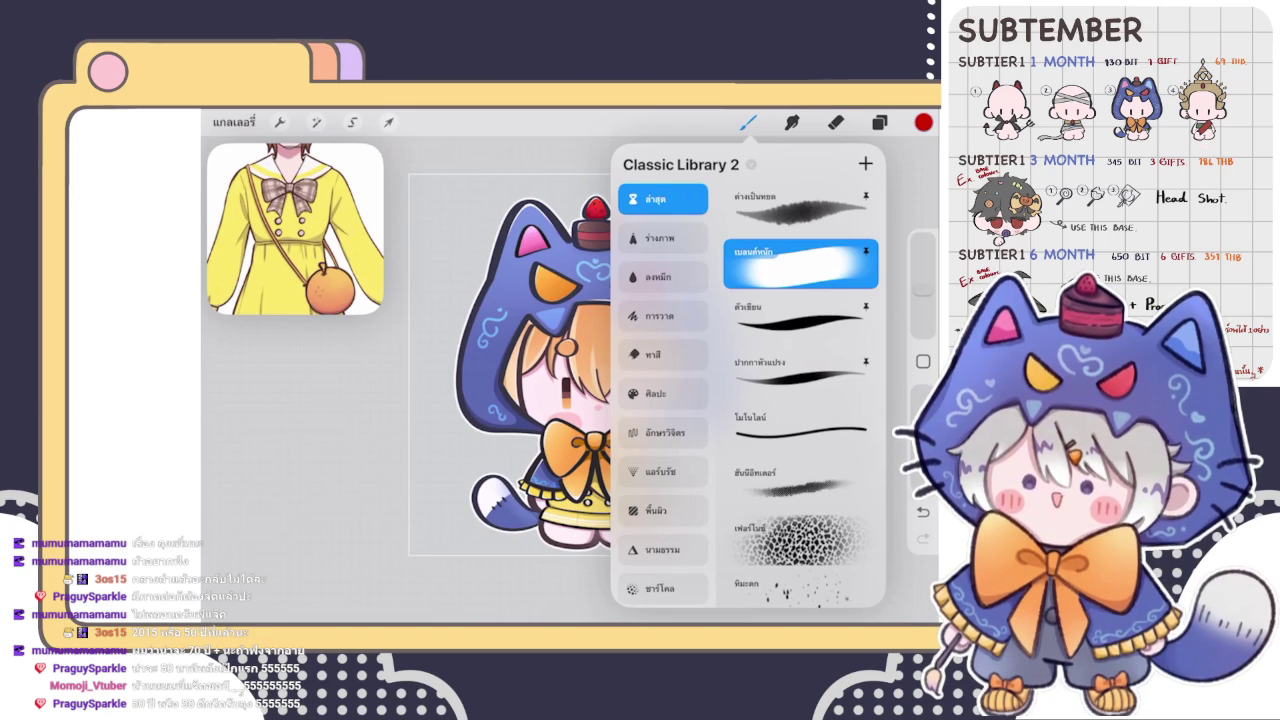
- Dismiss the brush library via the Eraser, then return to the Brush tool
click(835, 122)
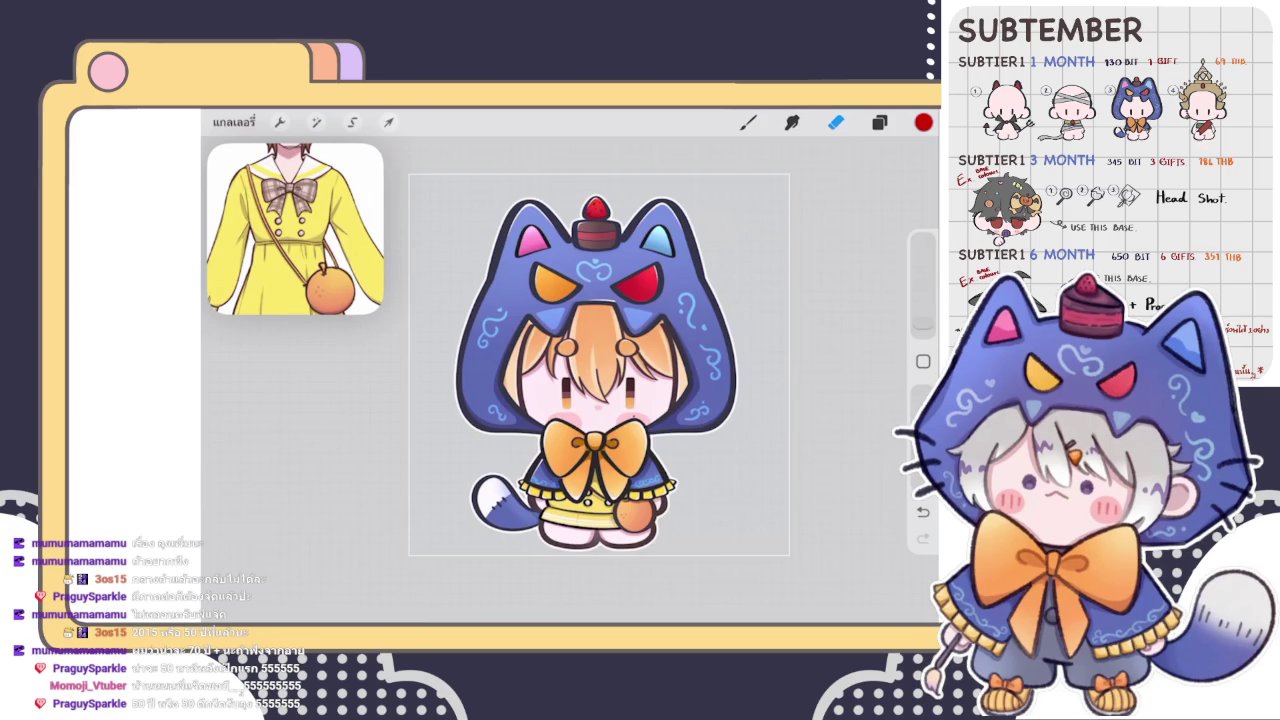
key(b)
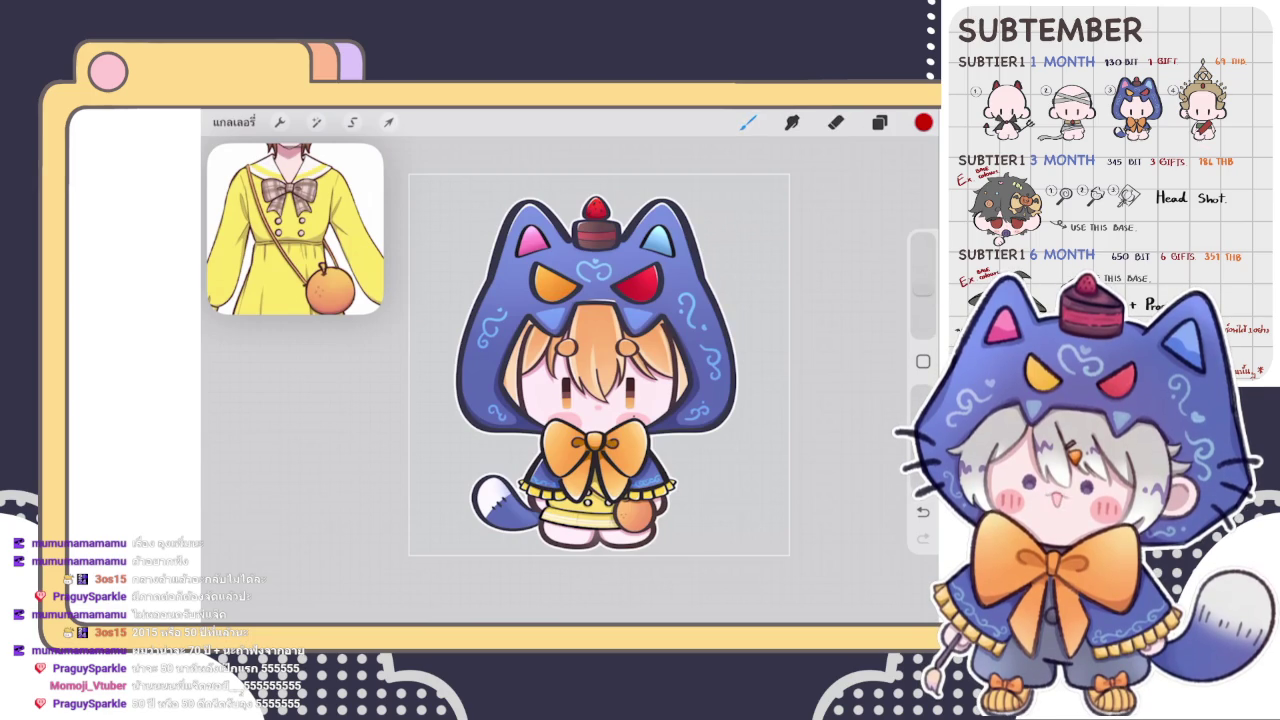
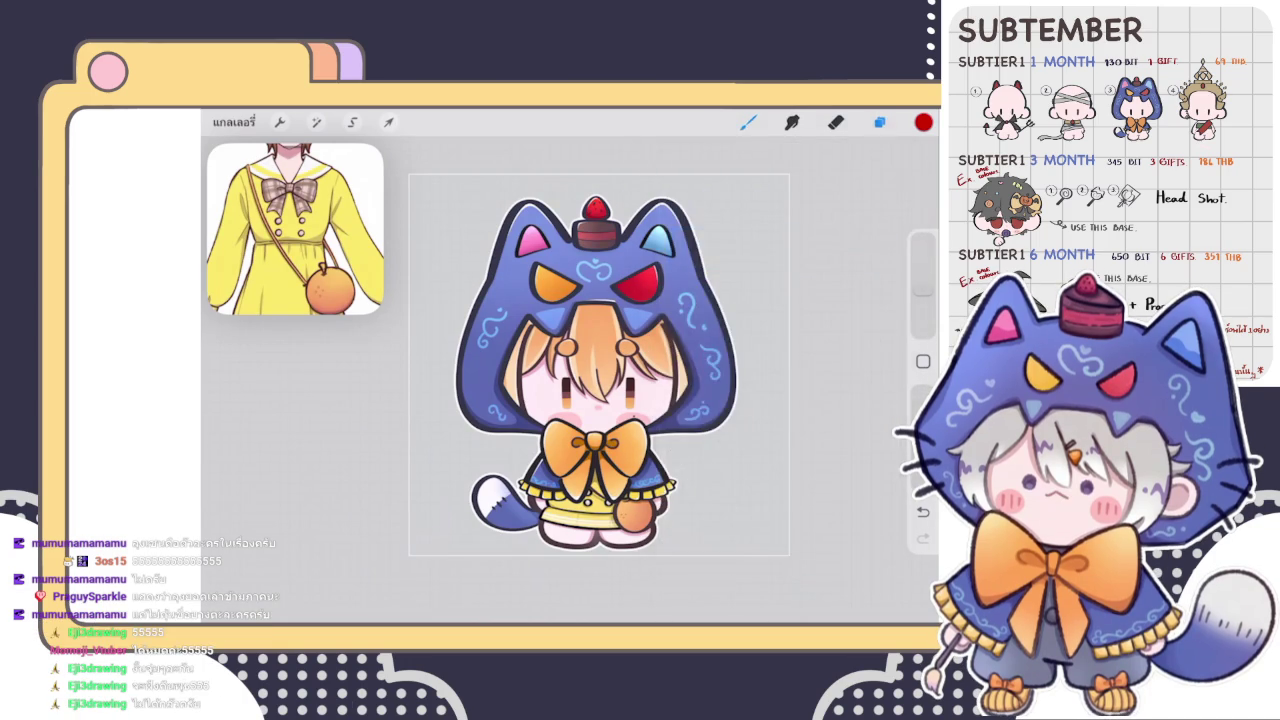
- Hide the top layer เลเยอร์ 87
click(879, 122)
click(872, 204)
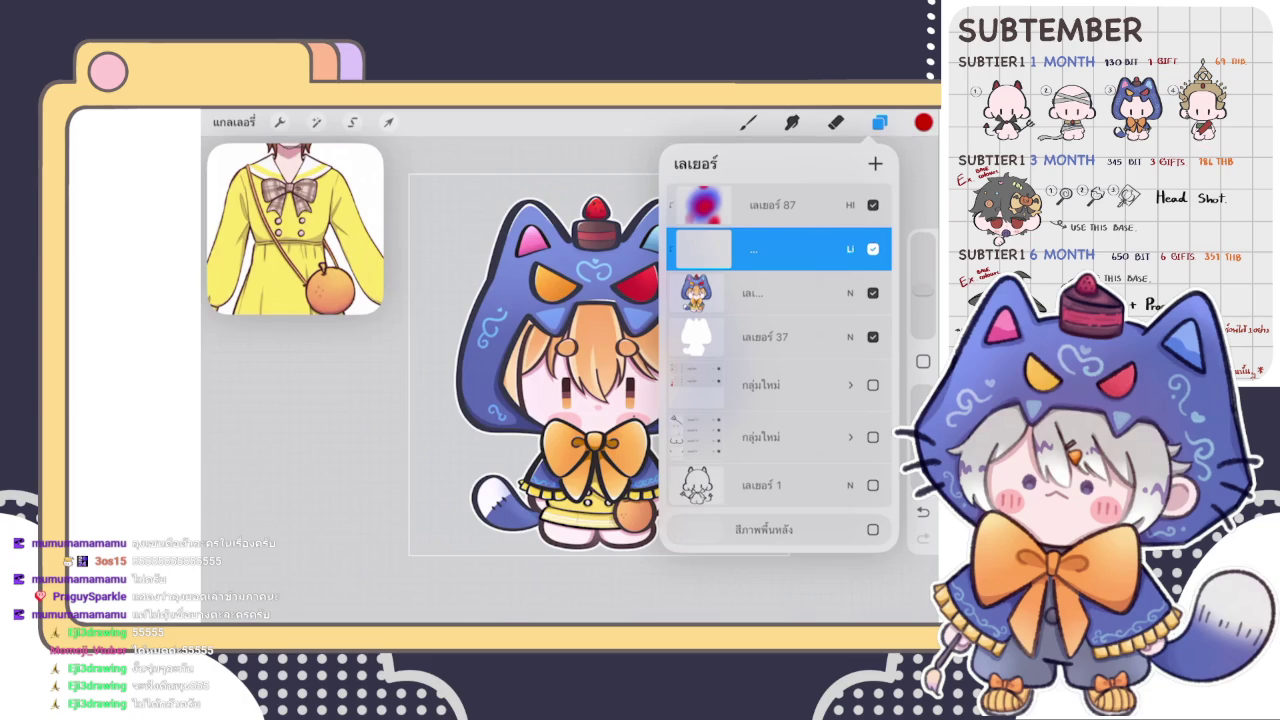
click(879, 122)
- Choose a pale peach as the painting colour for the face and bow shading
scroll(600, 380, up, 5)
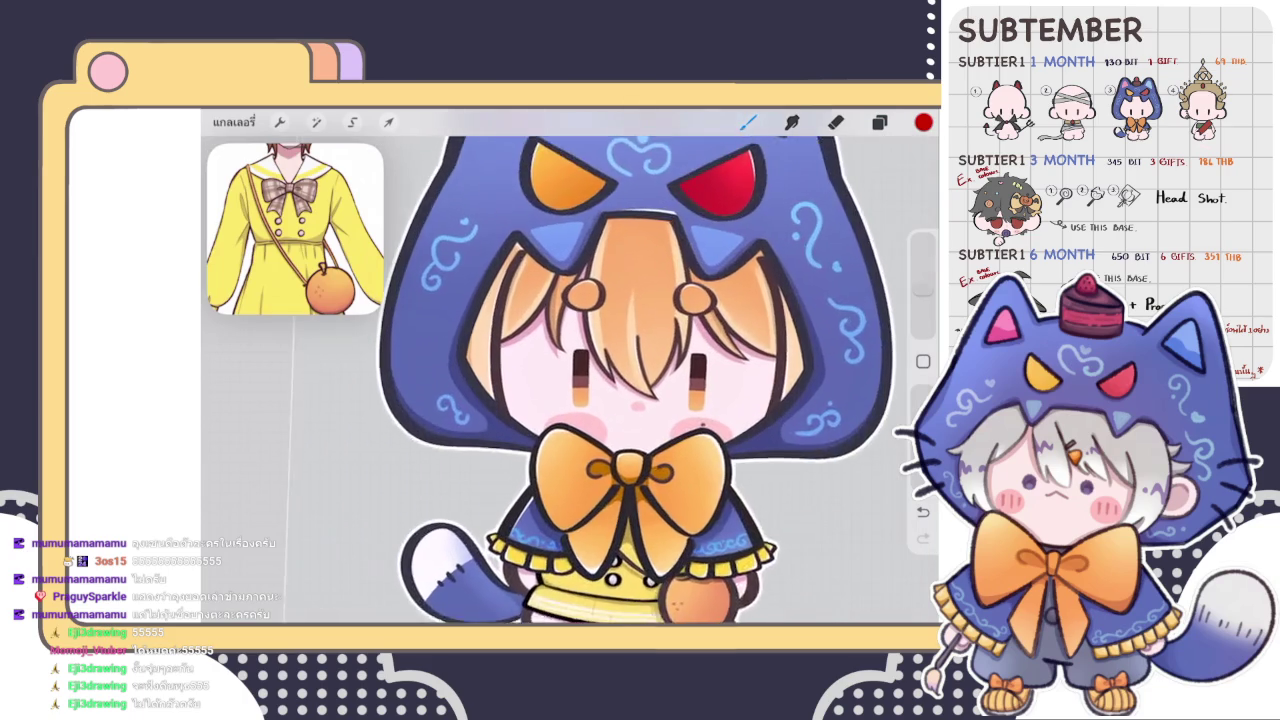
scroll(600, 380, up, 5)
click(923, 122)
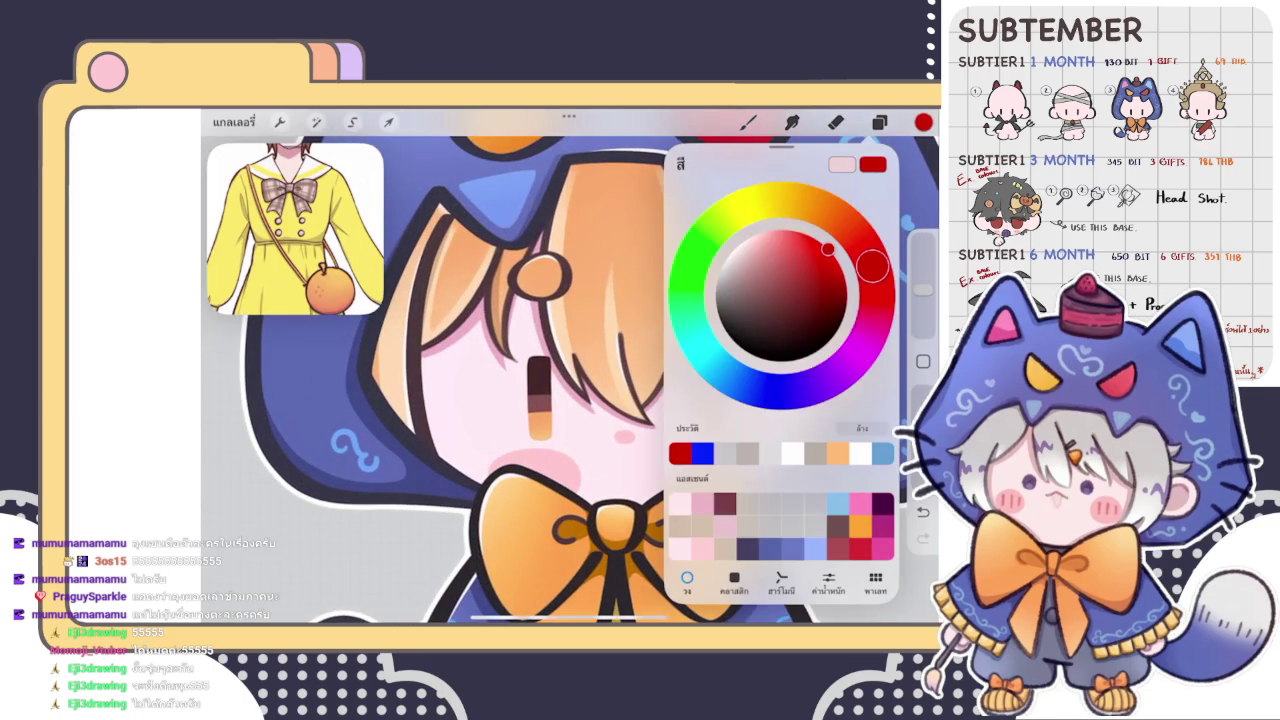
drag(871, 265, 800, 200)
drag(828, 248, 765, 248)
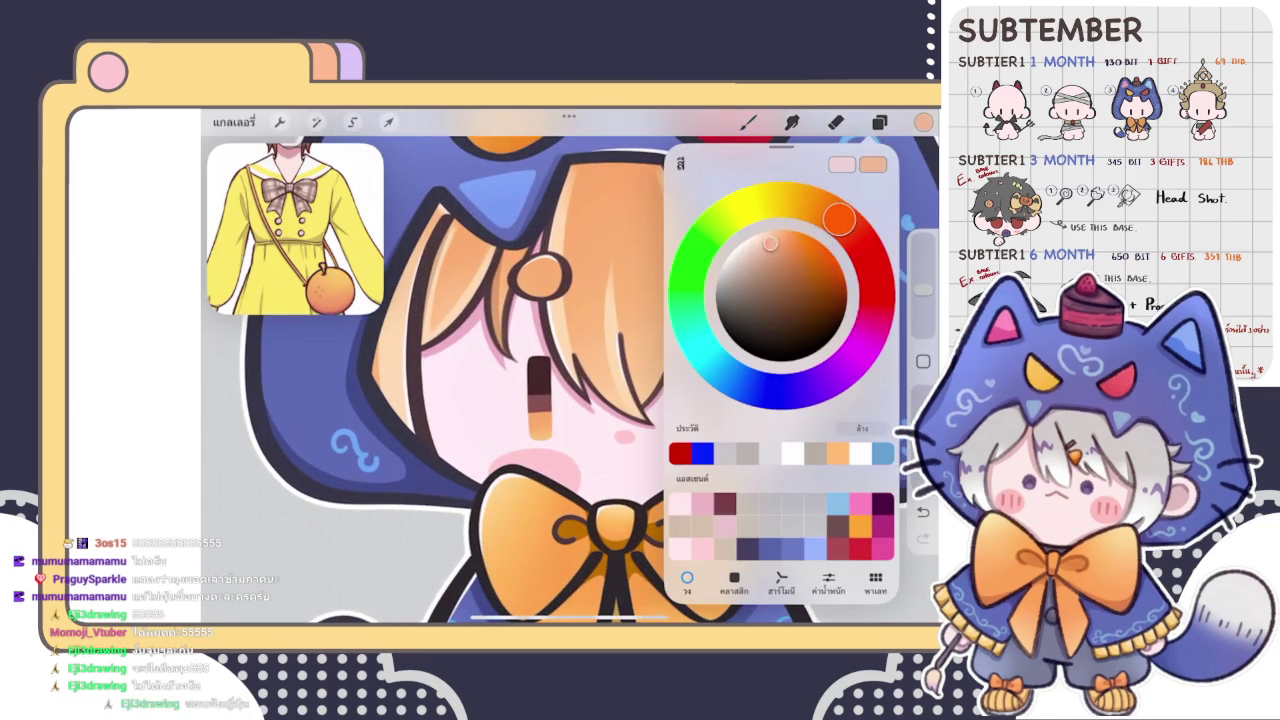
click(923, 122)
click(748, 122)
- Set the brush size to 9%
scroll(570, 365, down, 5)
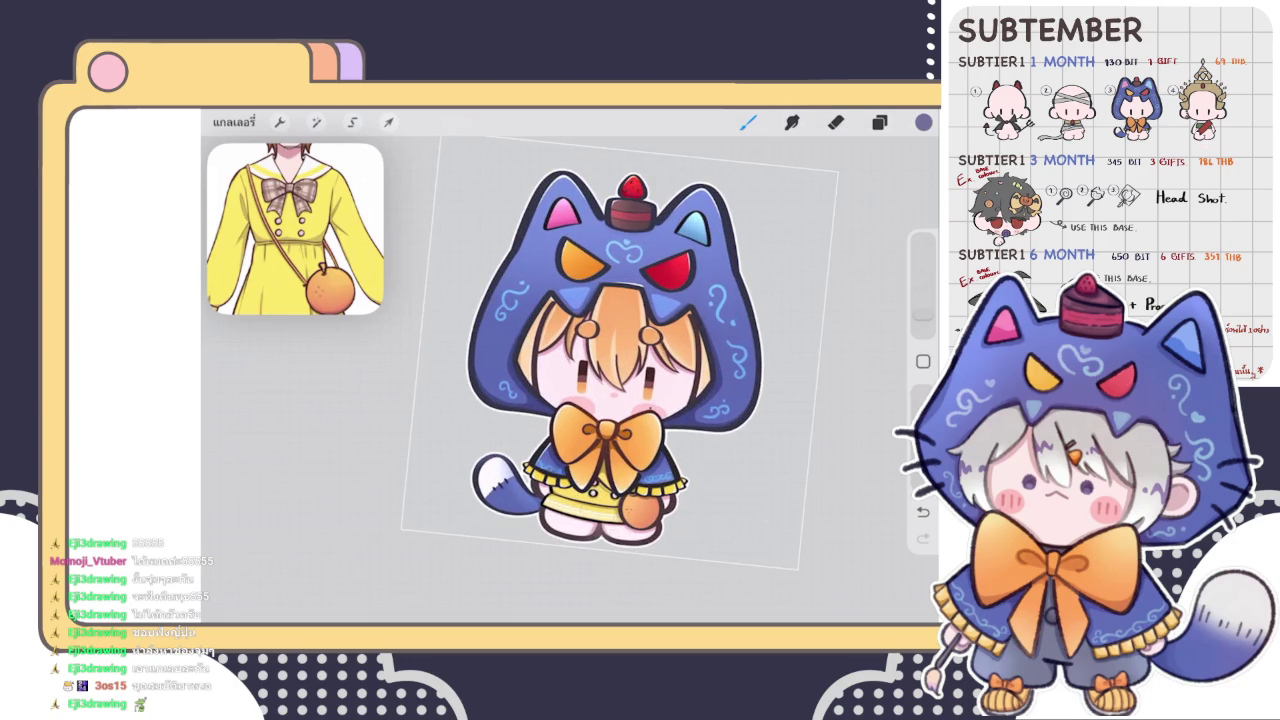
click(923, 122)
click(923, 122)
click(923, 295)
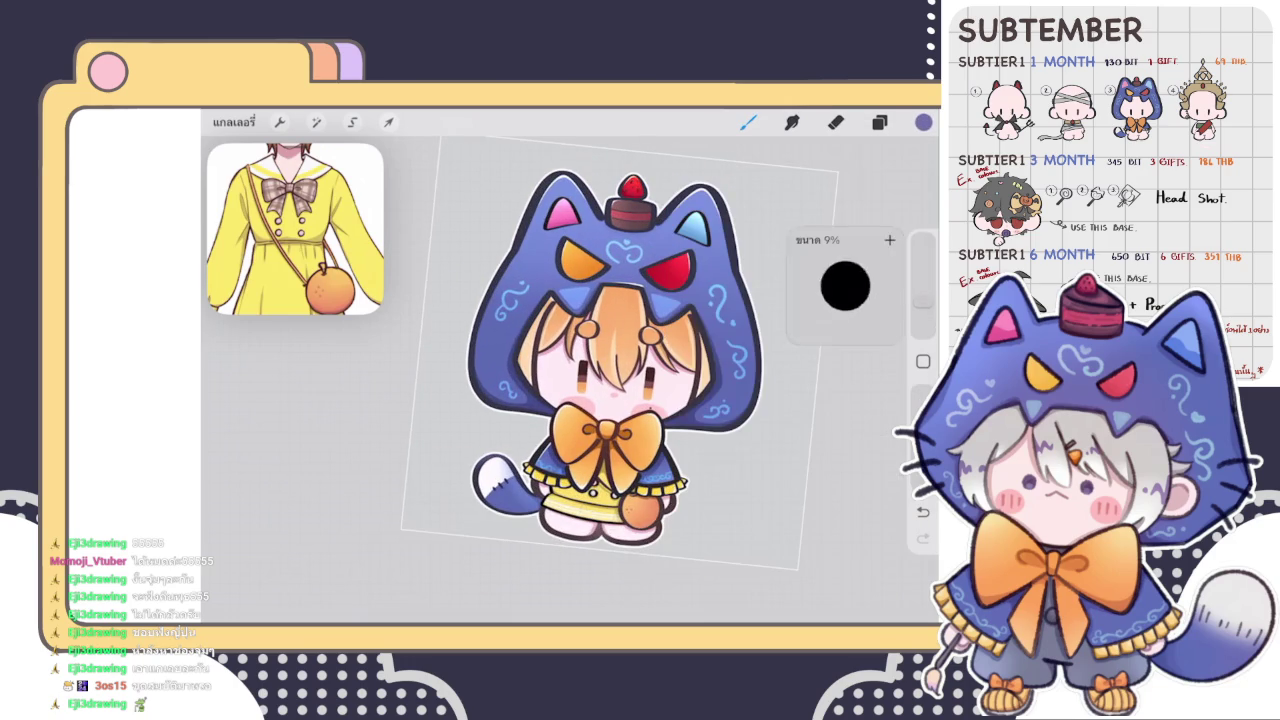
scroll(640, 380, up, 3)
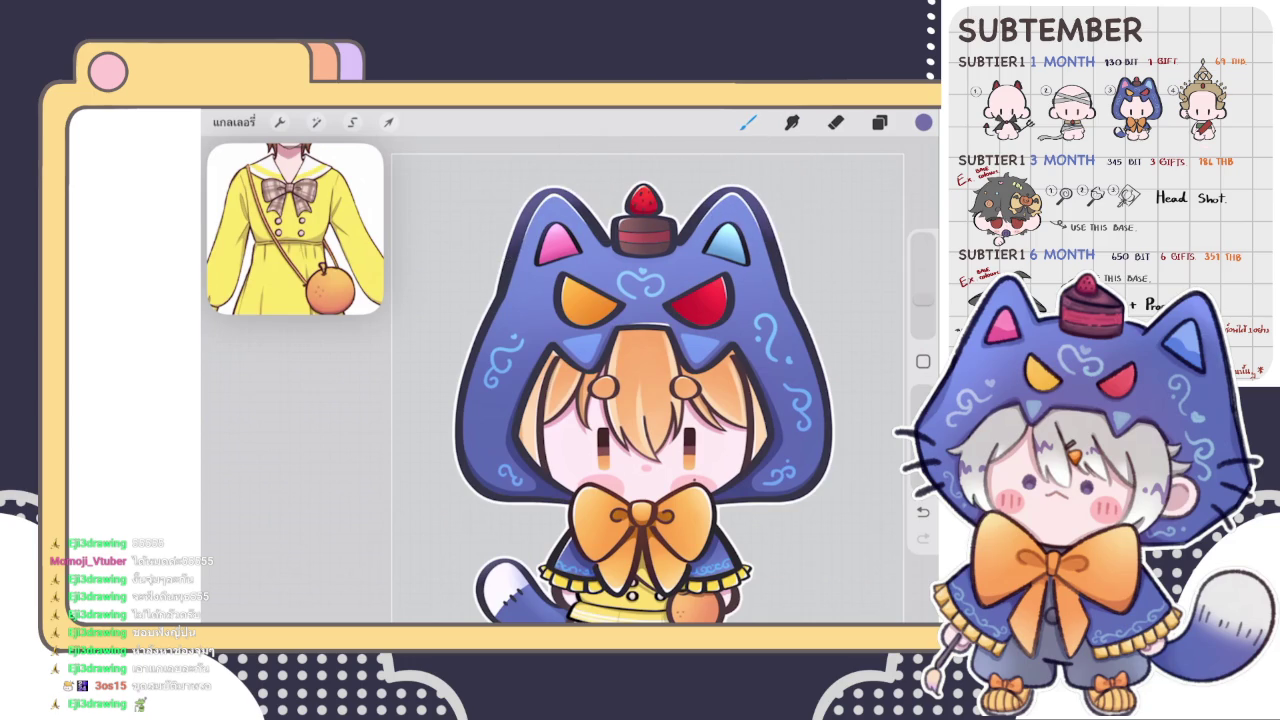
- Change the colour from blue to a dark red for the strawberry
scroll(645, 215, up, 10)
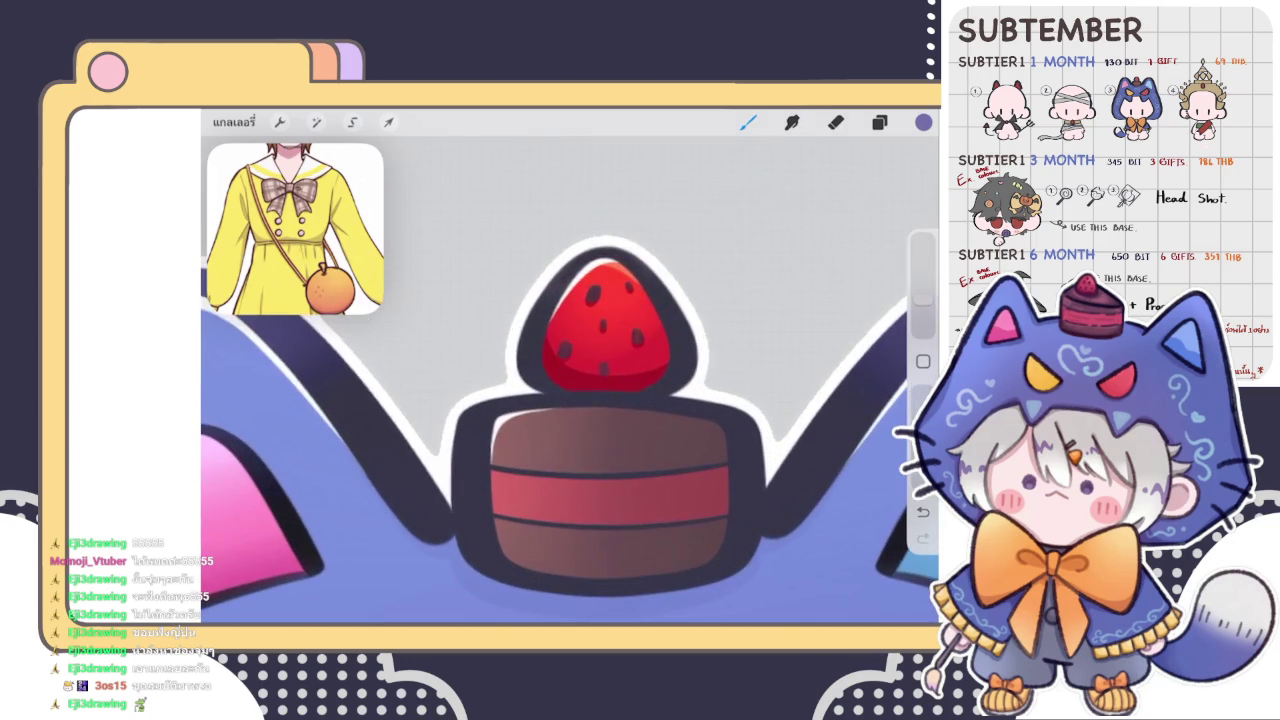
click(923, 122)
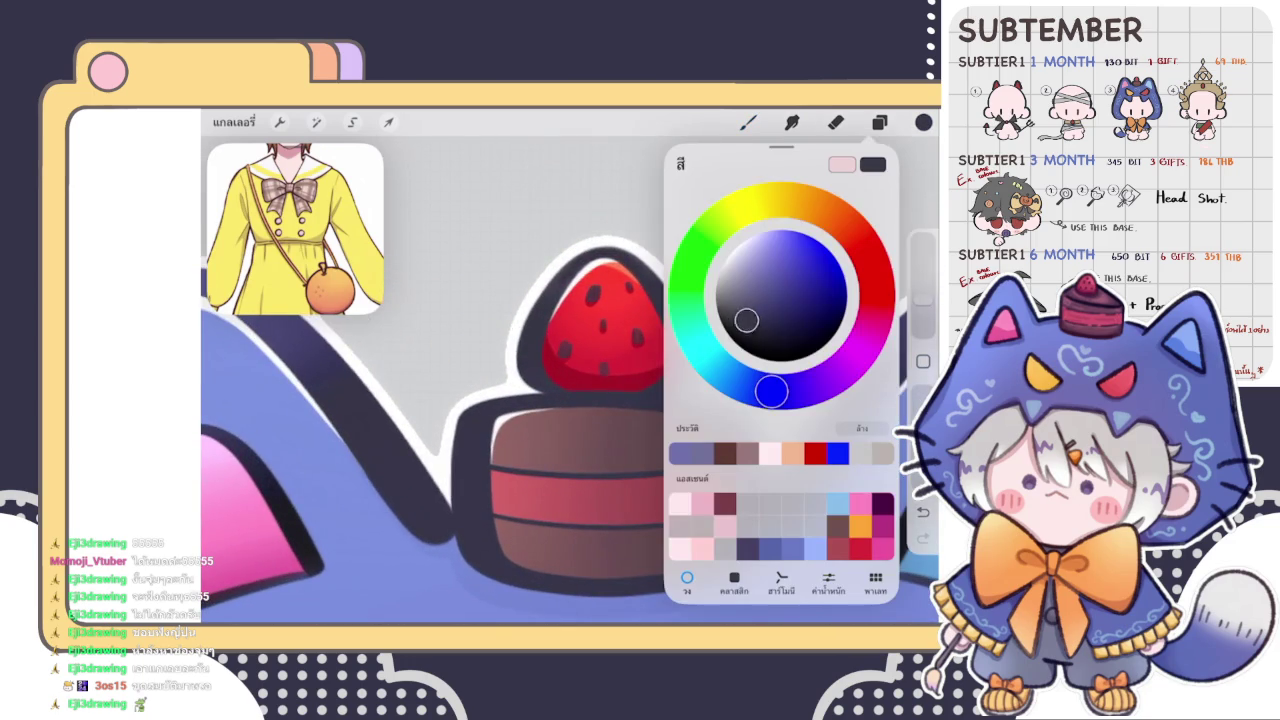
drag(771, 391, 876, 285)
drag(752, 321, 789, 307)
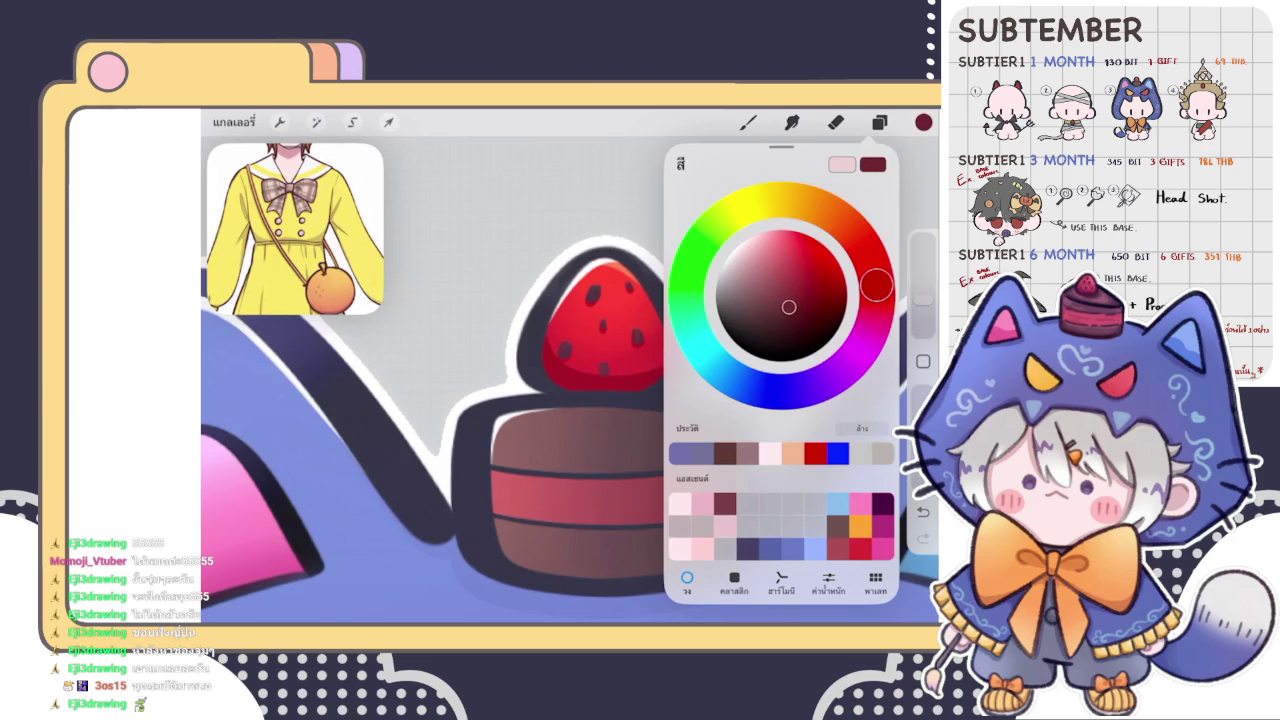
click(623, 240)
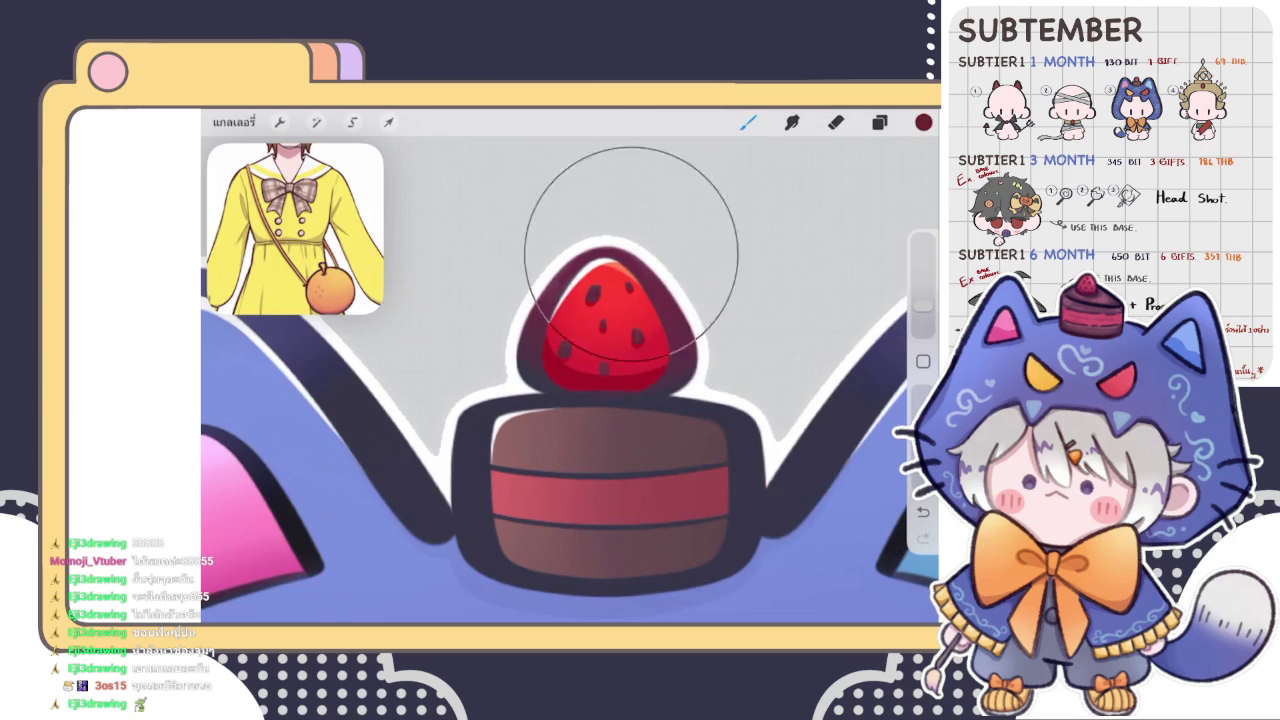
- Adjust the red slightly, then brighten it to a vivid red for the strawberry
click(923, 122)
drag(800, 304, 810, 302)
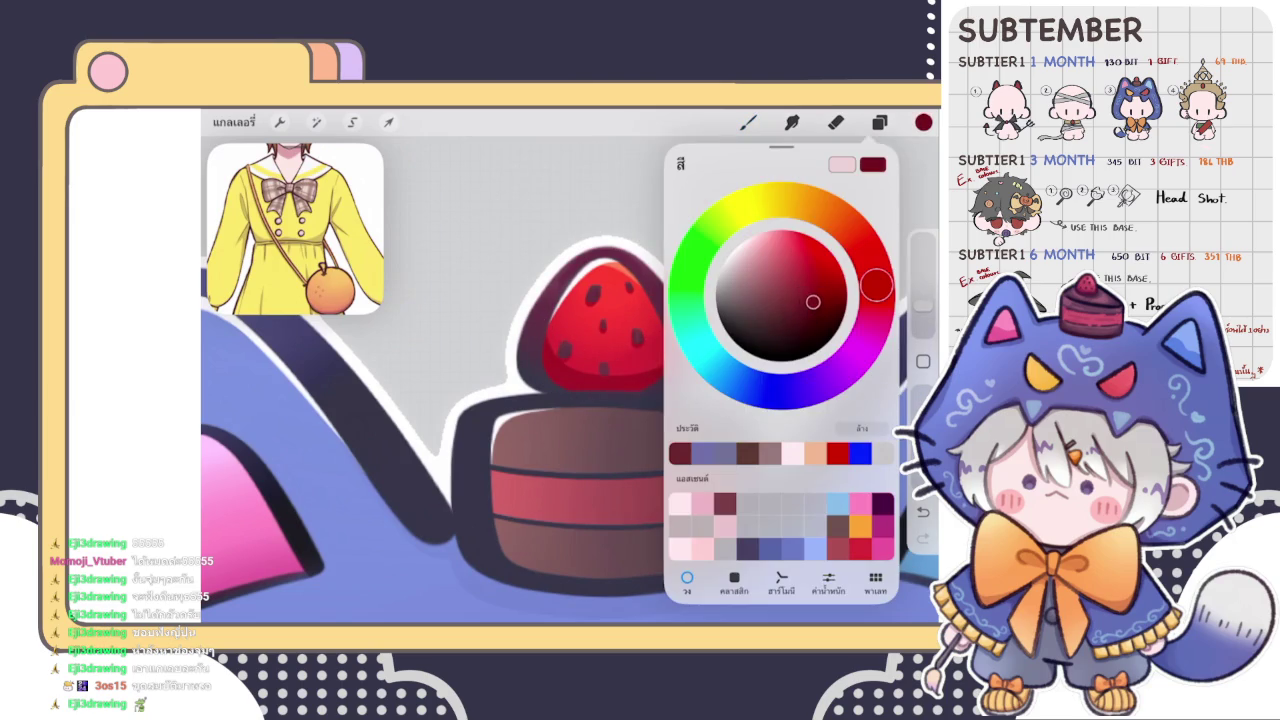
click(592, 286)
click(923, 122)
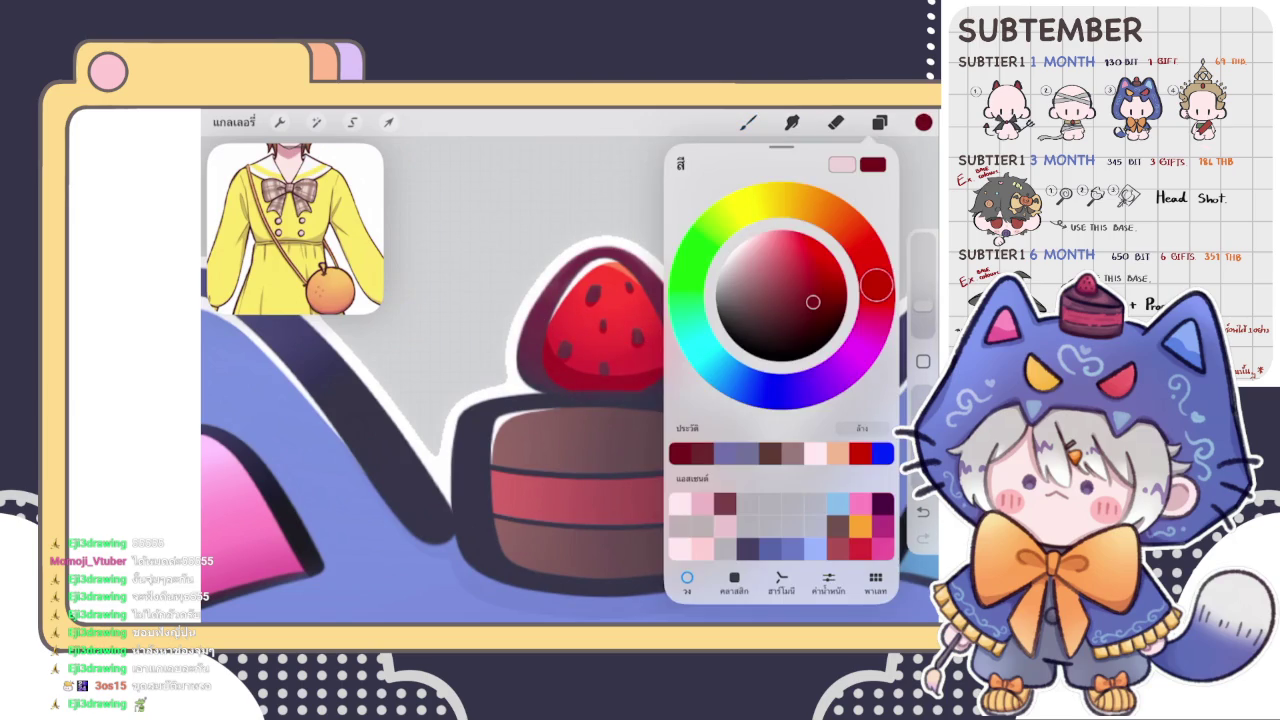
drag(813, 302, 824, 265)
click(614, 225)
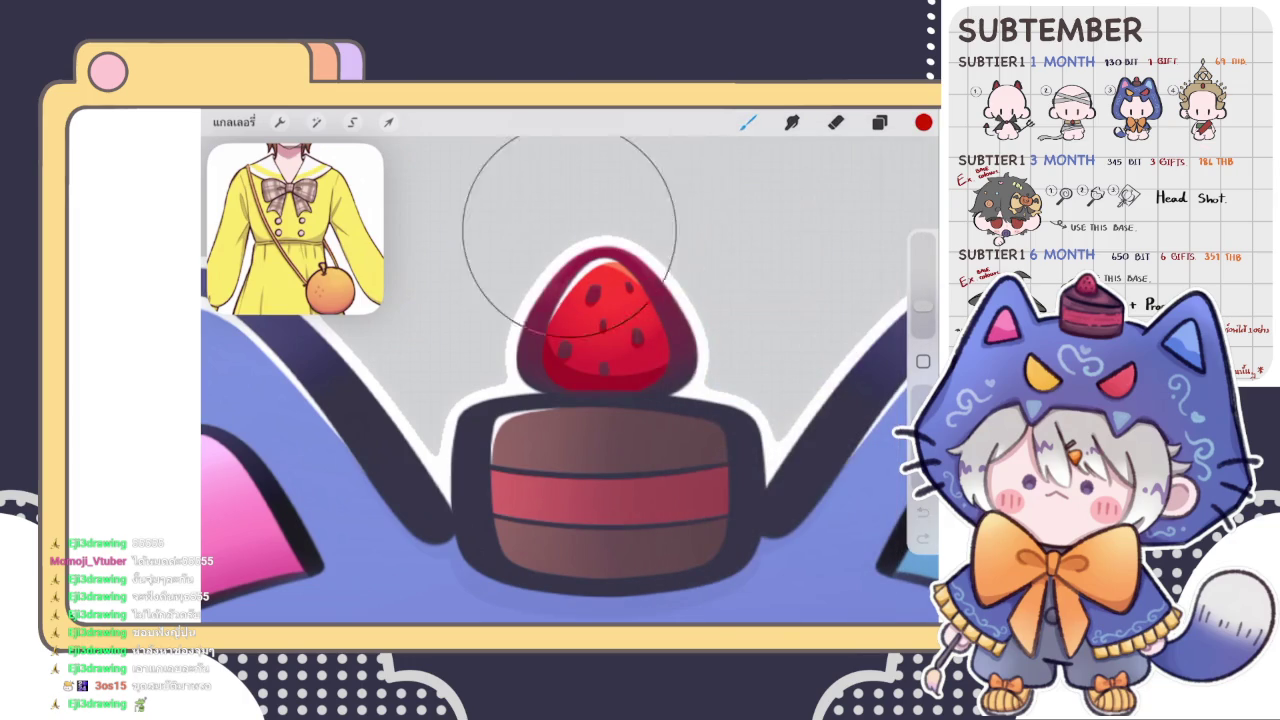
scroll(570, 430, down, 5)
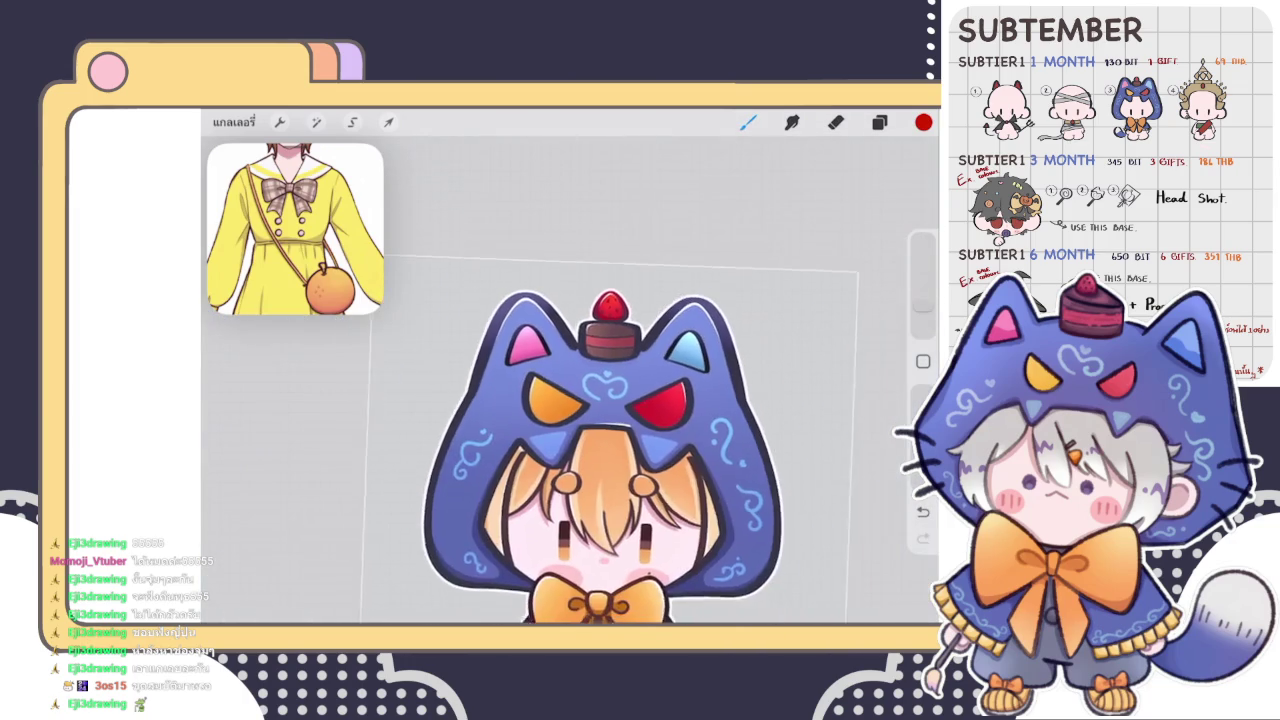
scroll(610, 430, up, 2)
scroll(610, 430, up, 3)
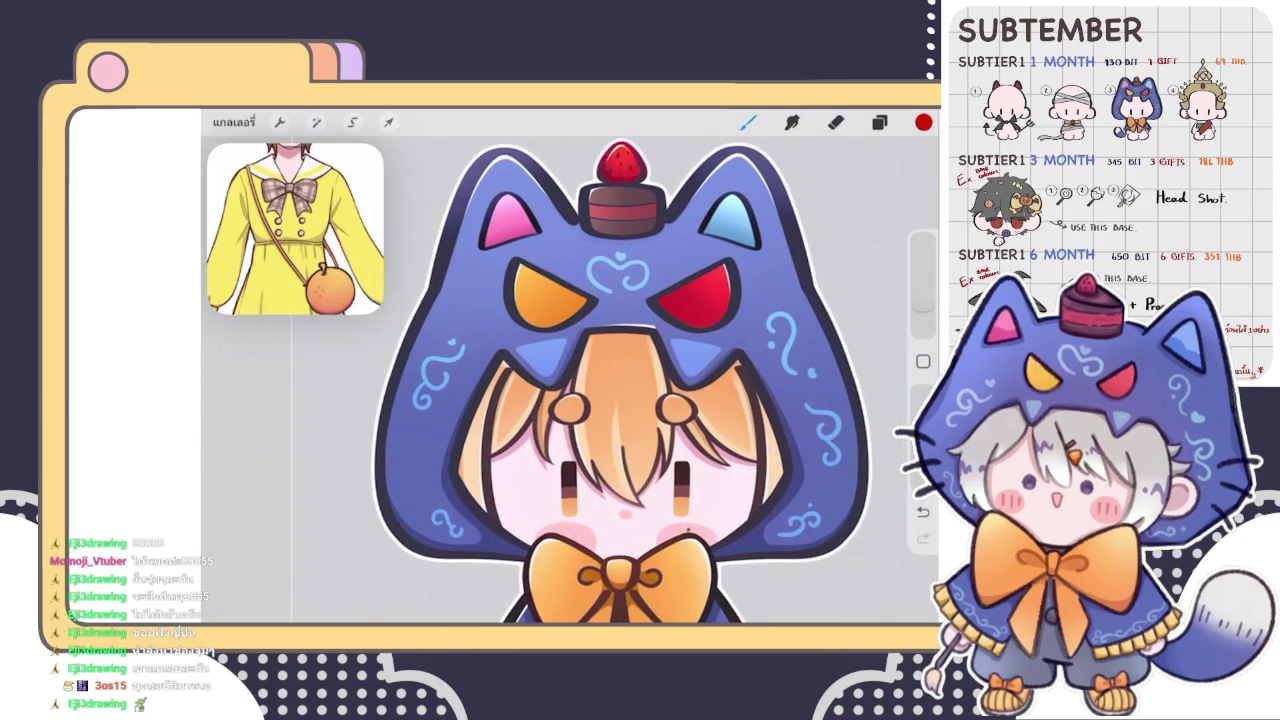
scroll(620, 400, down, 5)
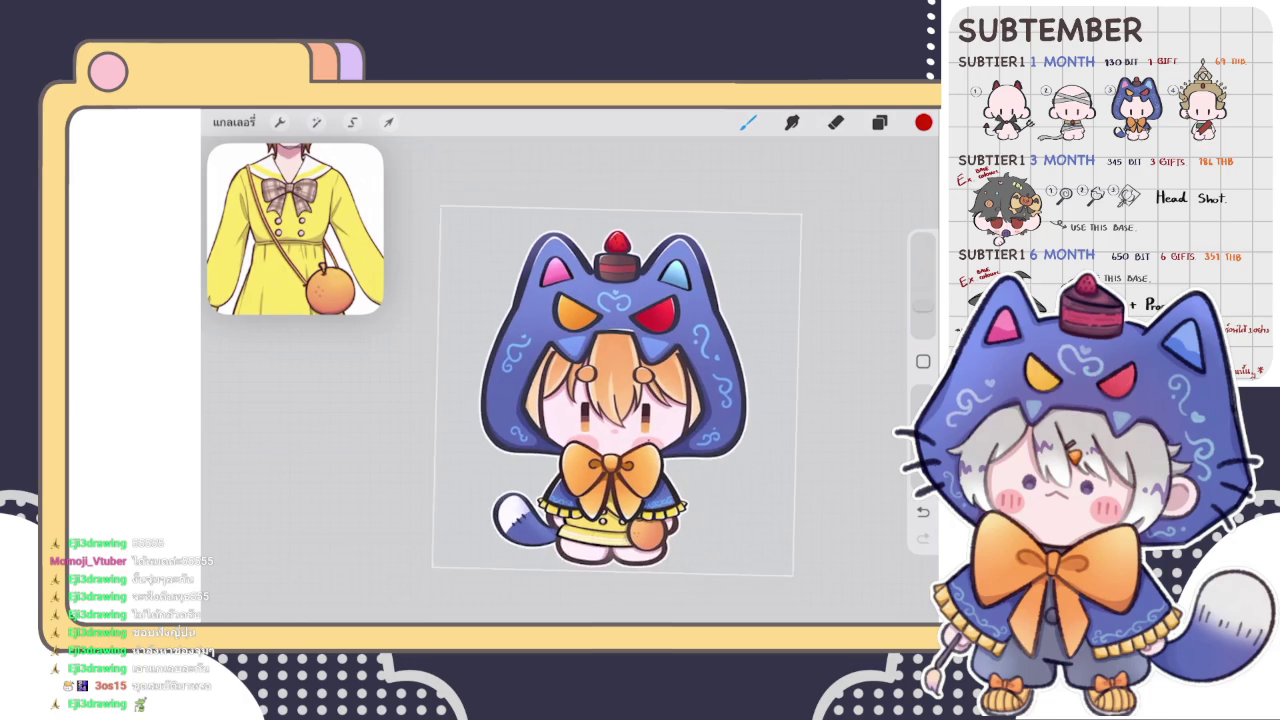
- Set the painting colour to a deep red and darken it
scroll(610, 320, up, 5)
scroll(600, 330, up, 3)
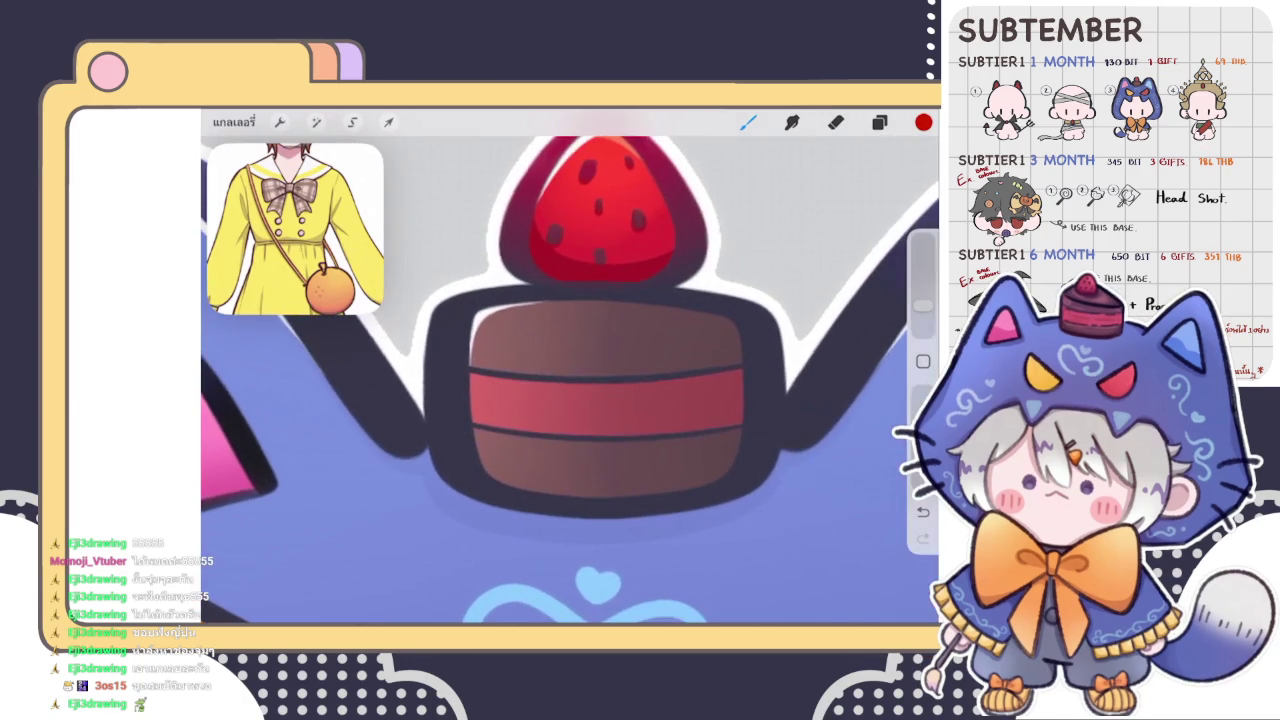
click(923, 122)
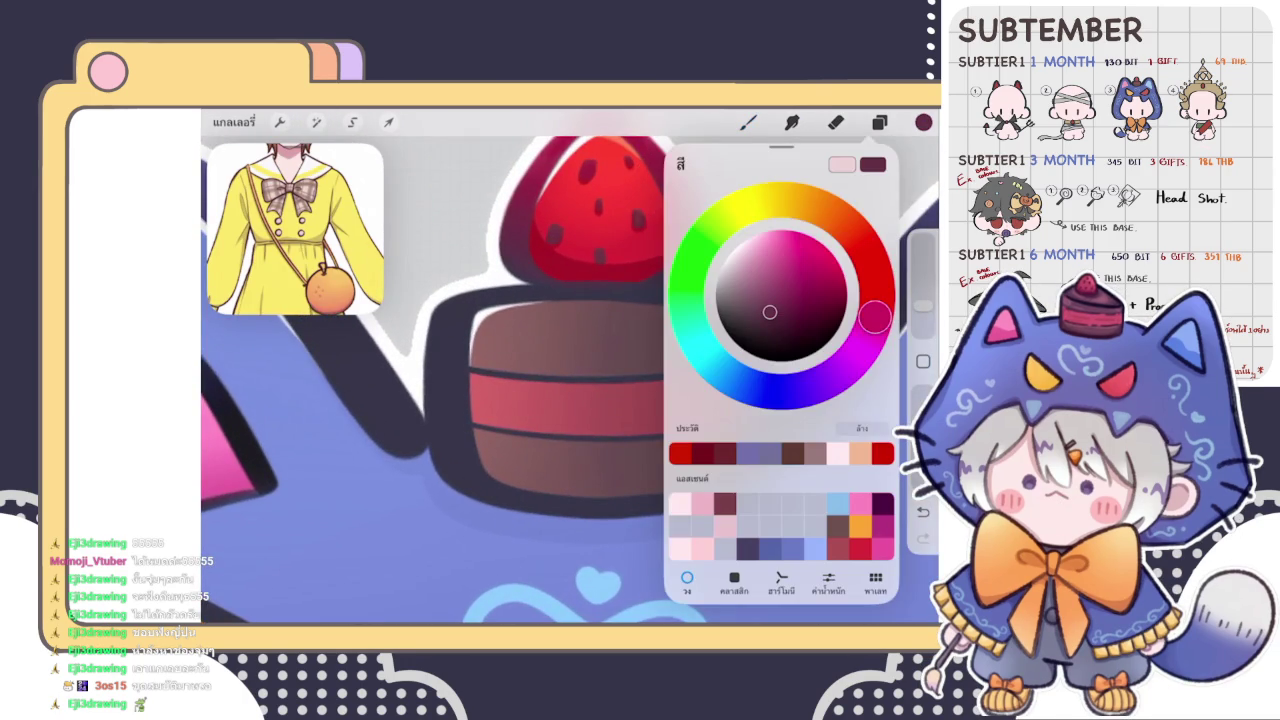
drag(875, 318, 876, 282)
drag(769, 312, 789, 324)
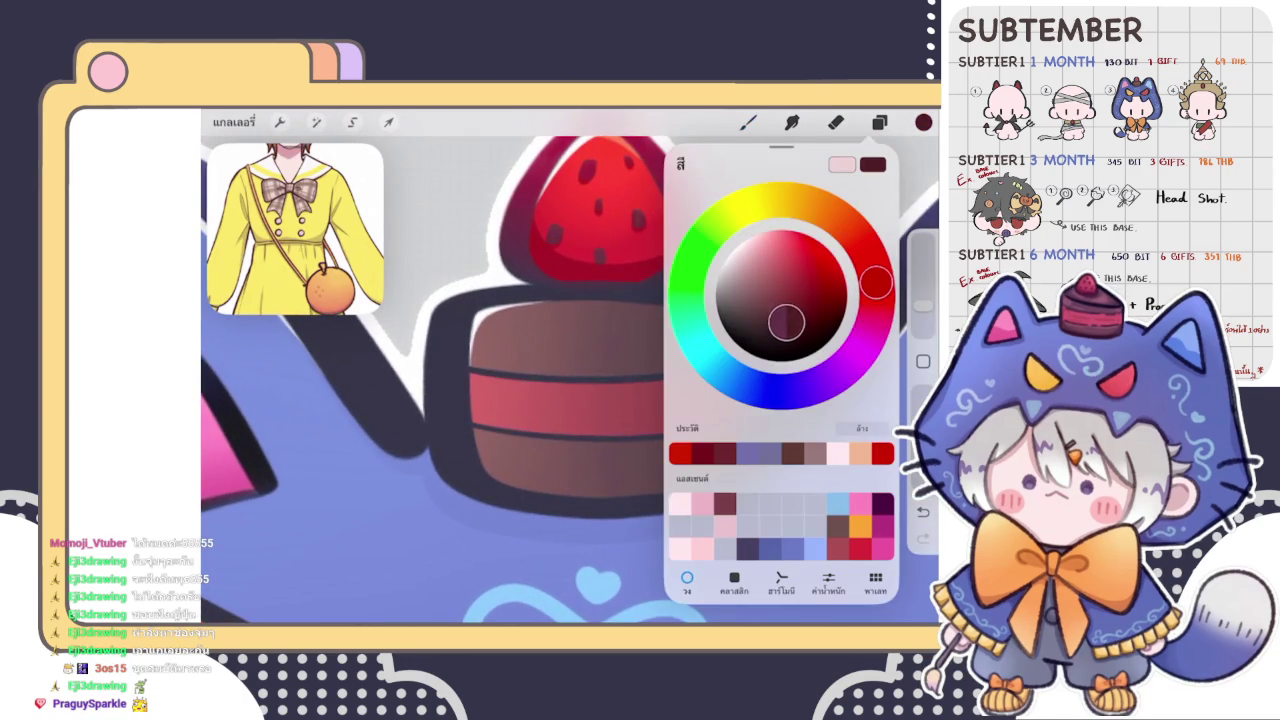
click(849, 280)
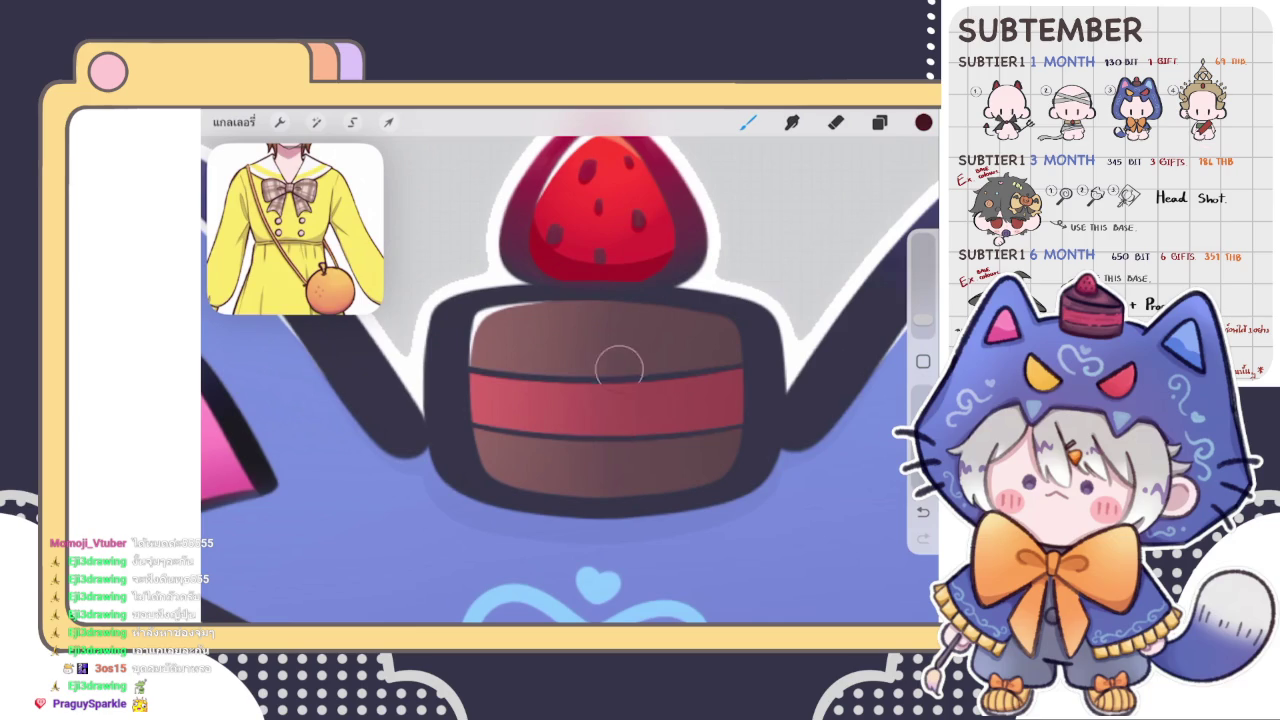
- Try a shading stroke across the middle of the cake, then undo it
drag(634, 380, 600, 400)
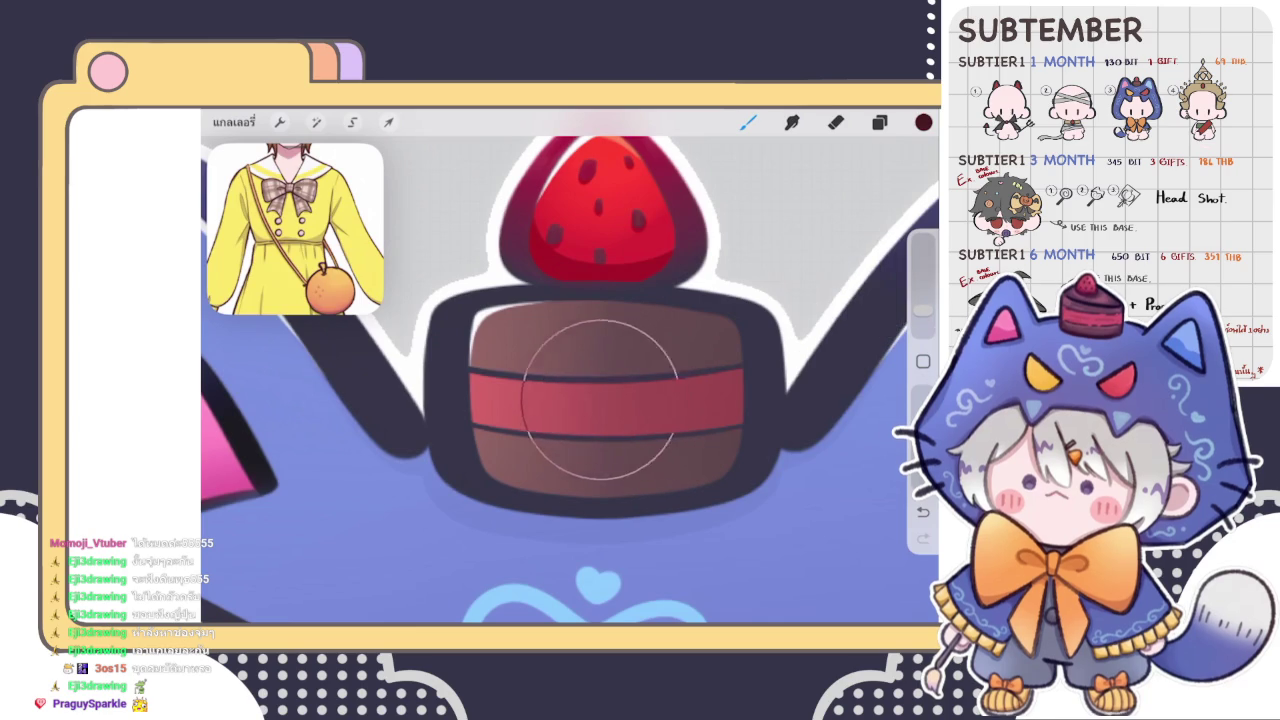
key(ctrl+z)
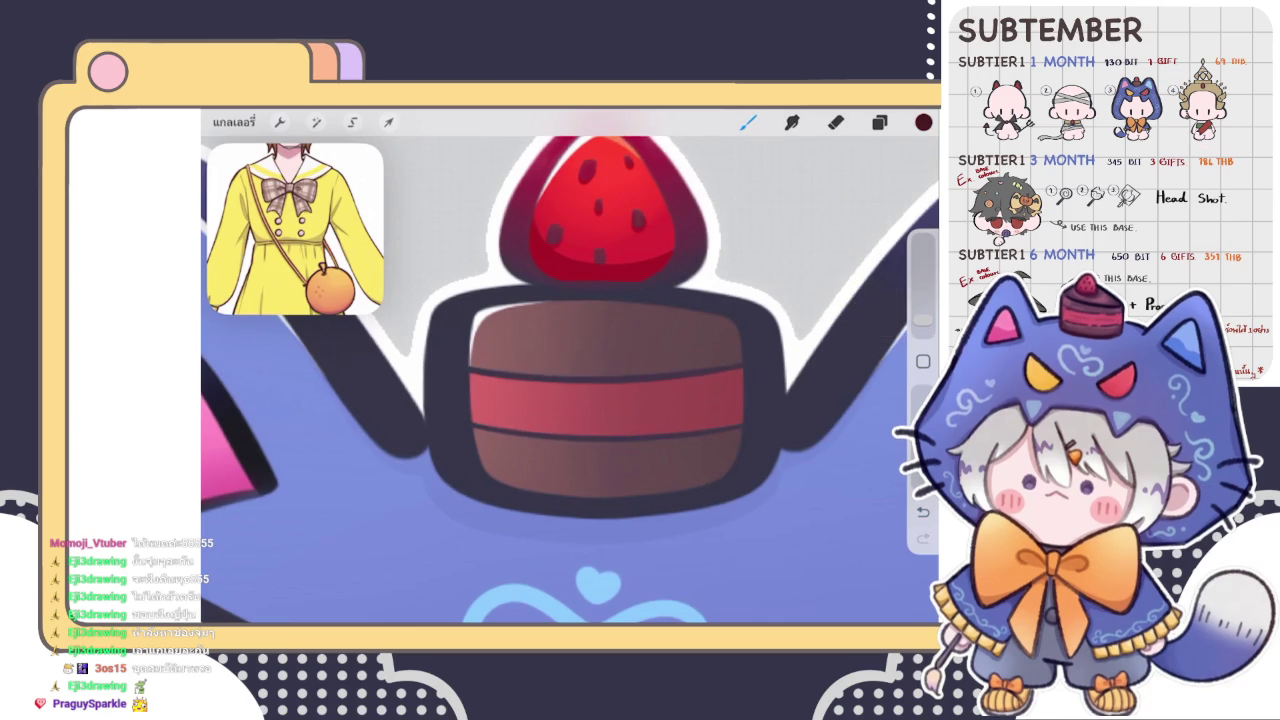
scroll(570, 380, down, 5)
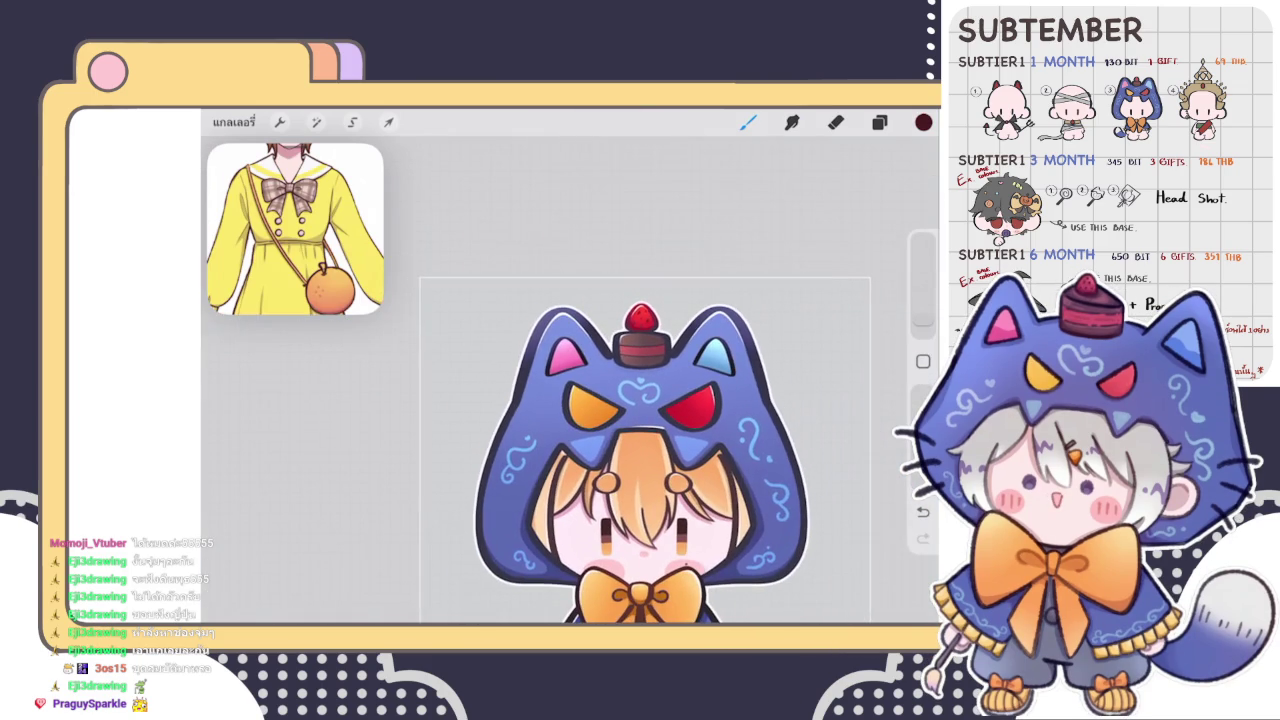
scroll(620, 450, up, 2)
scroll(620, 450, up, 2)
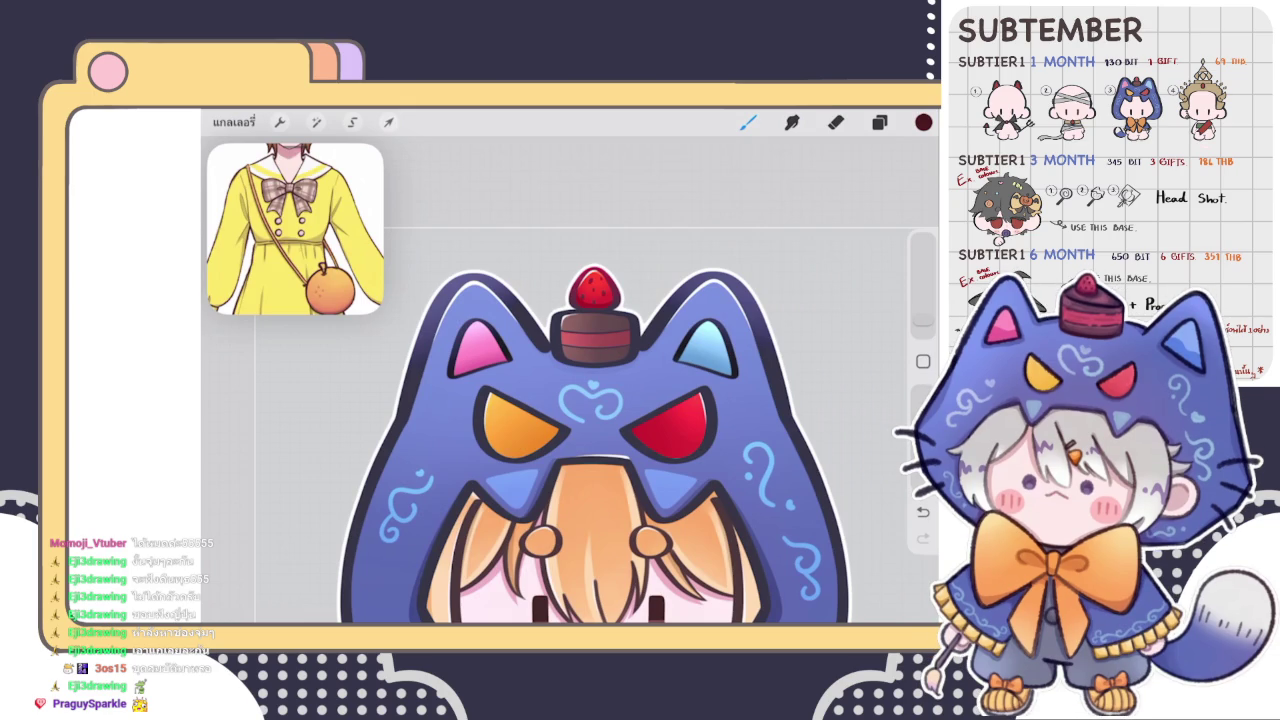
scroll(595, 420, down, 5)
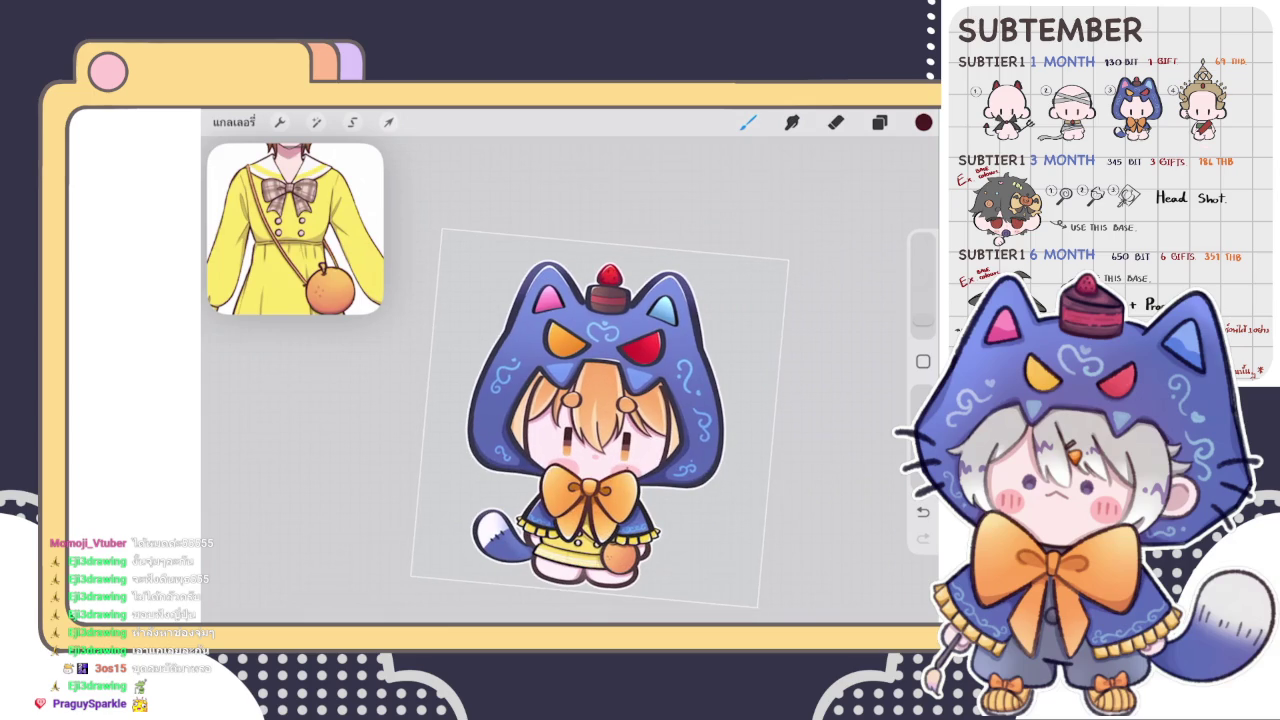
- Select layer 88 and sample the orange from the hood eye
scroll(600, 410, up, 2)
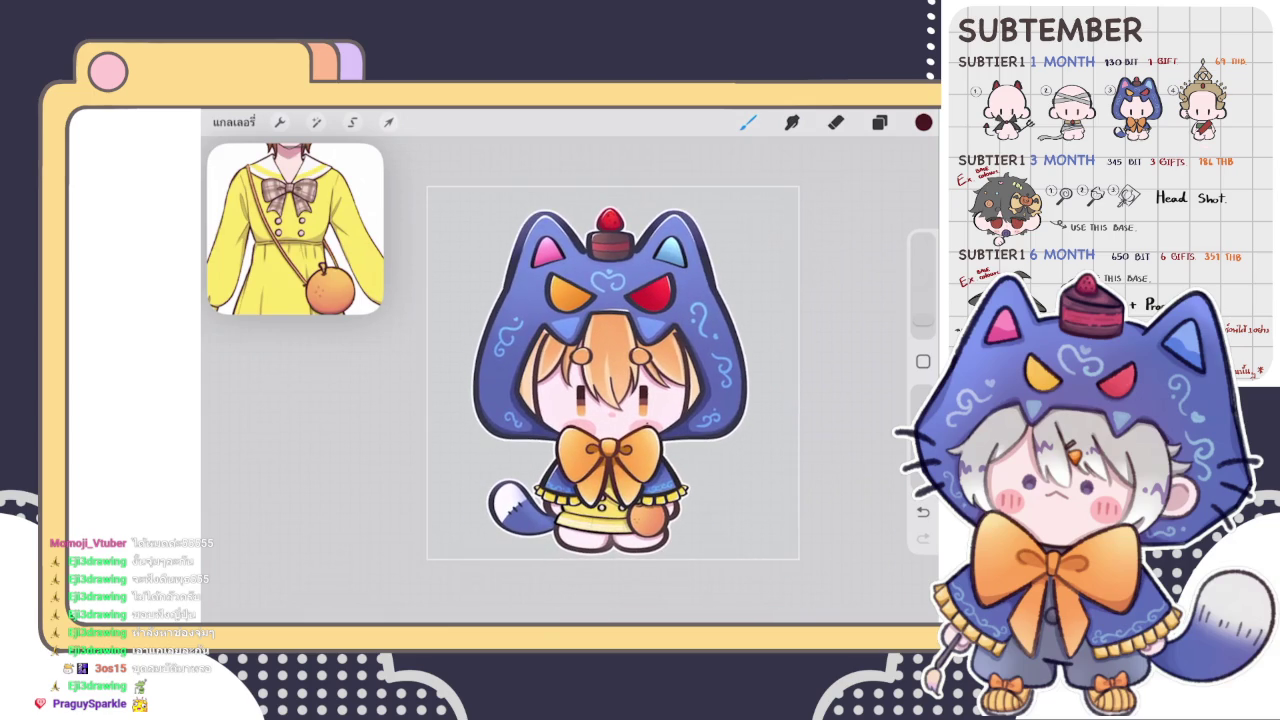
scroll(613, 372, down, 2)
click(879, 122)
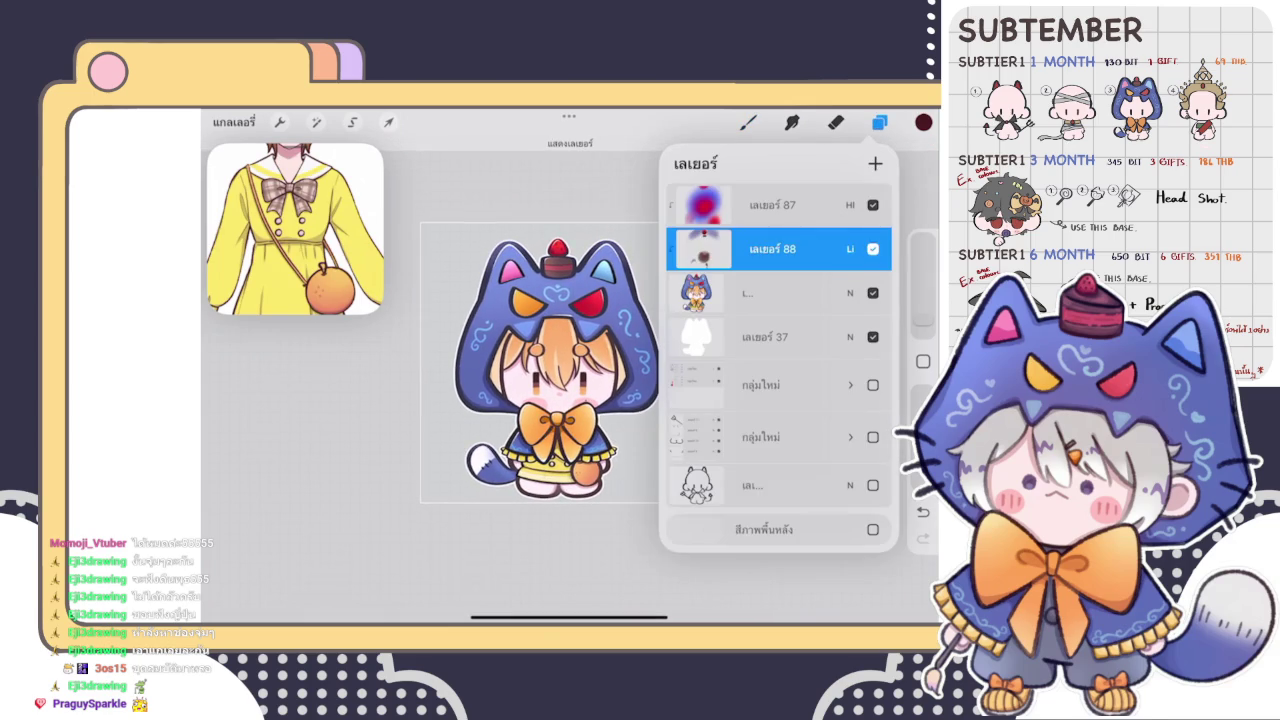
scroll(551, 291, up, 5)
scroll(570, 380, up, 3)
click(748, 122)
scroll(570, 380, up, 3)
click(513, 422)
- Try dark-red shading along the orange eye's right edge with a larger brush, then undo it
click(923, 122)
drag(803, 279, 815, 290)
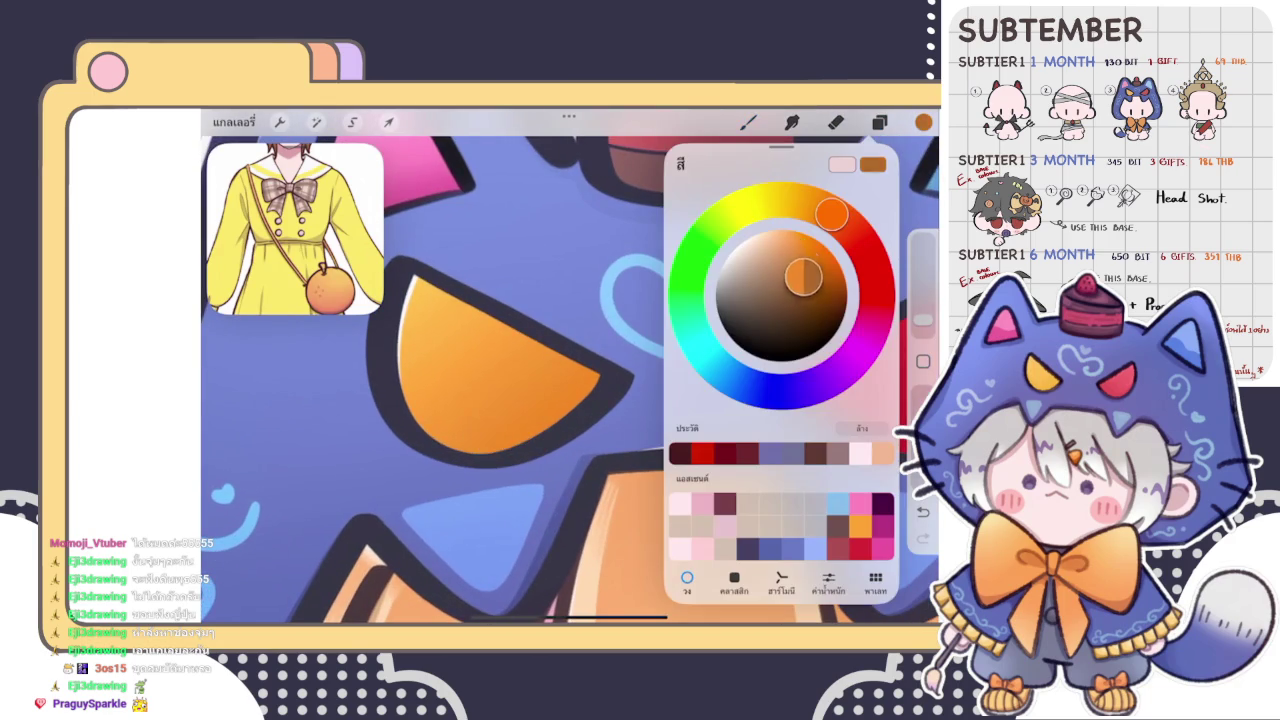
drag(605, 405, 632, 357)
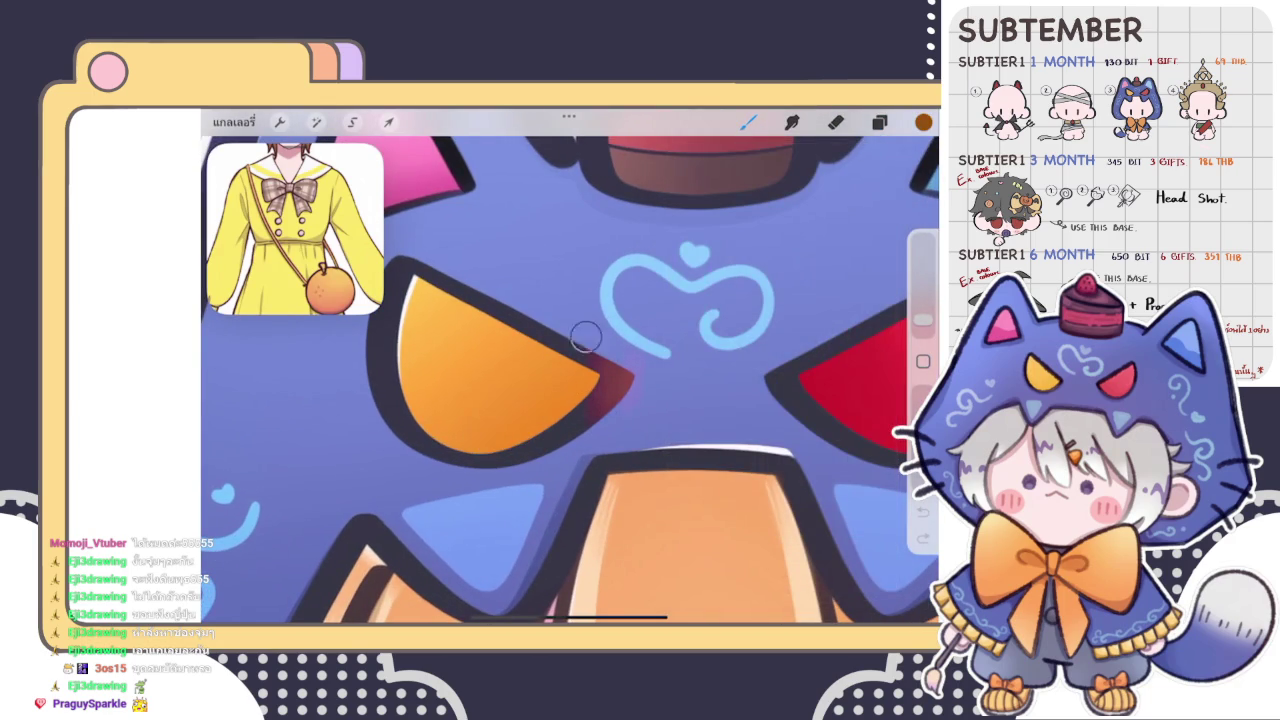
drag(922, 320, 922, 313)
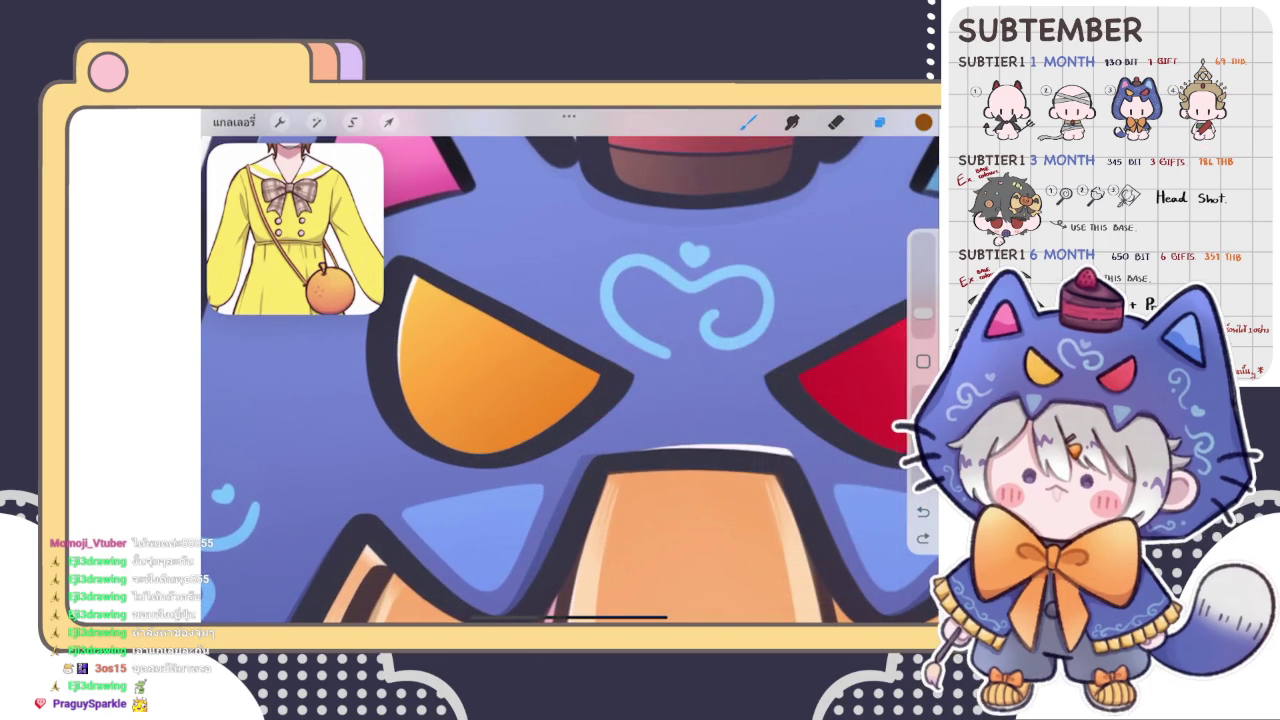
click(879, 122)
click(748, 122)
drag(560, 420, 620, 370)
drag(545, 390, 620, 330)
key(ctrl+z)
- Switch the painting colour to a darker red-brown
scroll(570, 380, down, 5)
scroll(570, 380, up, 3)
scroll(570, 380, up, 2)
click(923, 122)
click(805, 300)
click(575, 350)
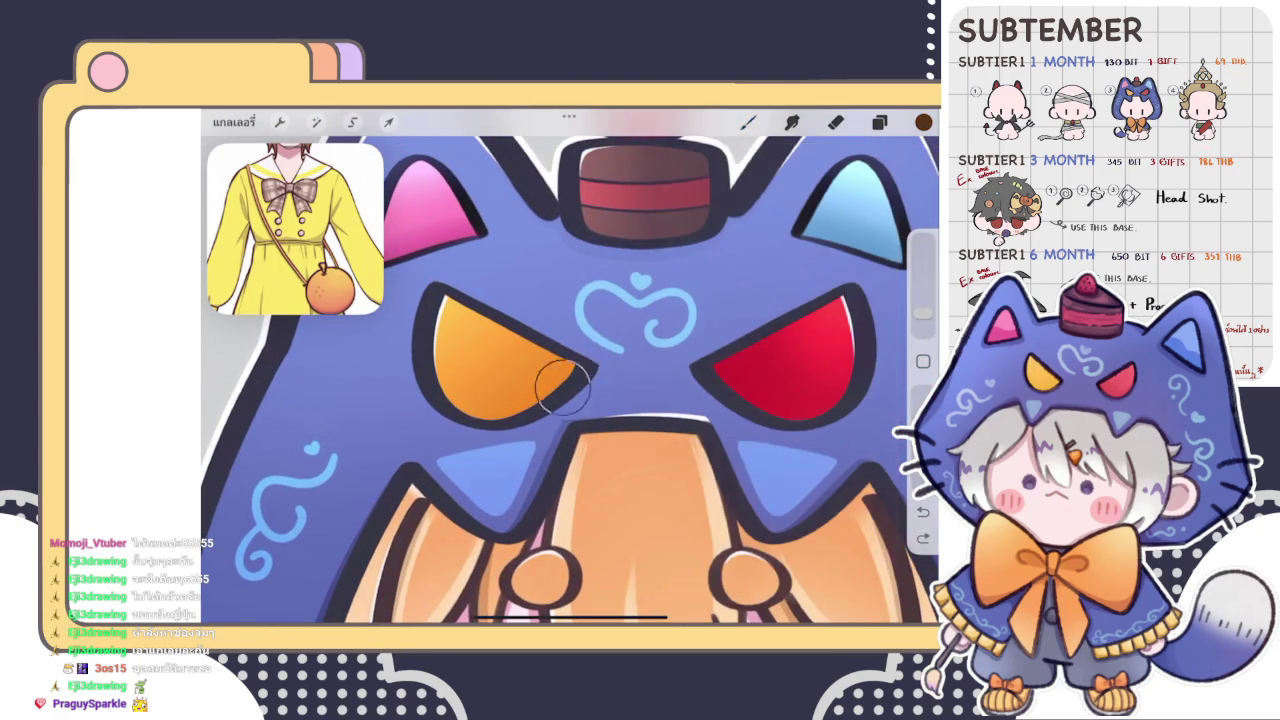
- Shade the inner tip of the orange eye darker and redo the undone stroke
mouse_move(580, 376)
mouse_down()
mouse_move(563, 357)
mouse_move(572, 365)
mouse_up()
scroll(570, 380, down, 5)
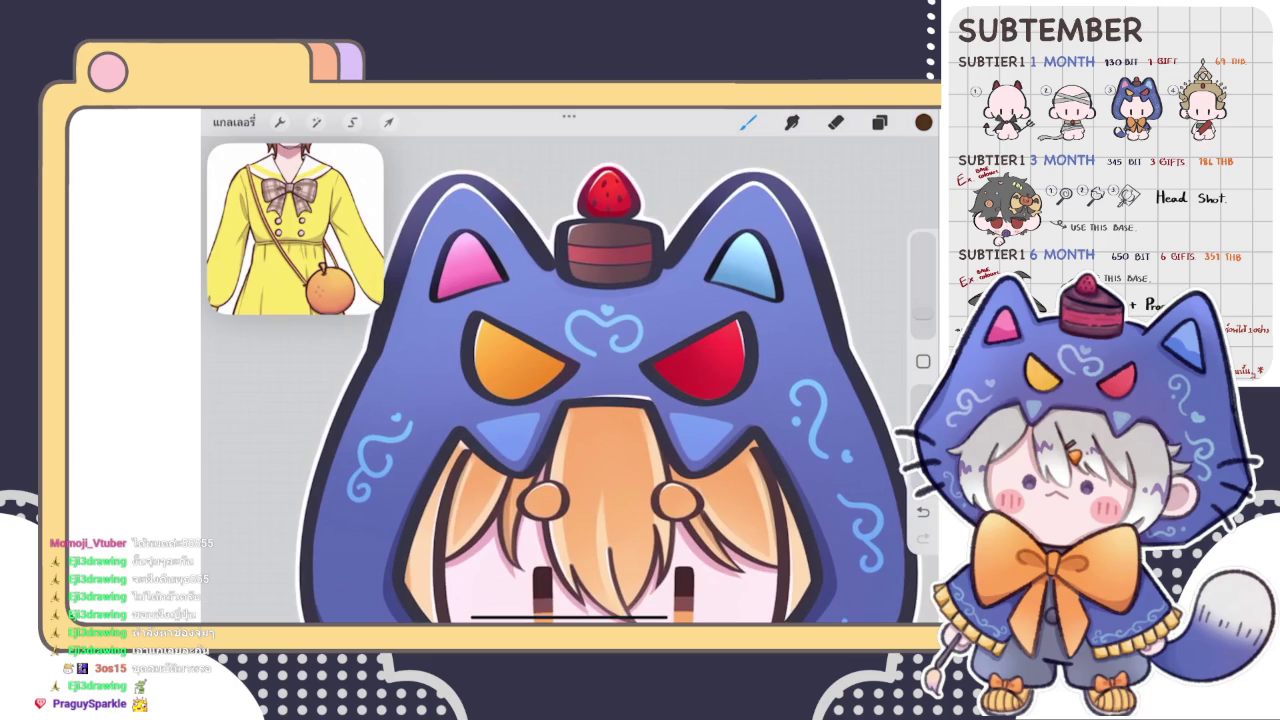
click(923, 538)
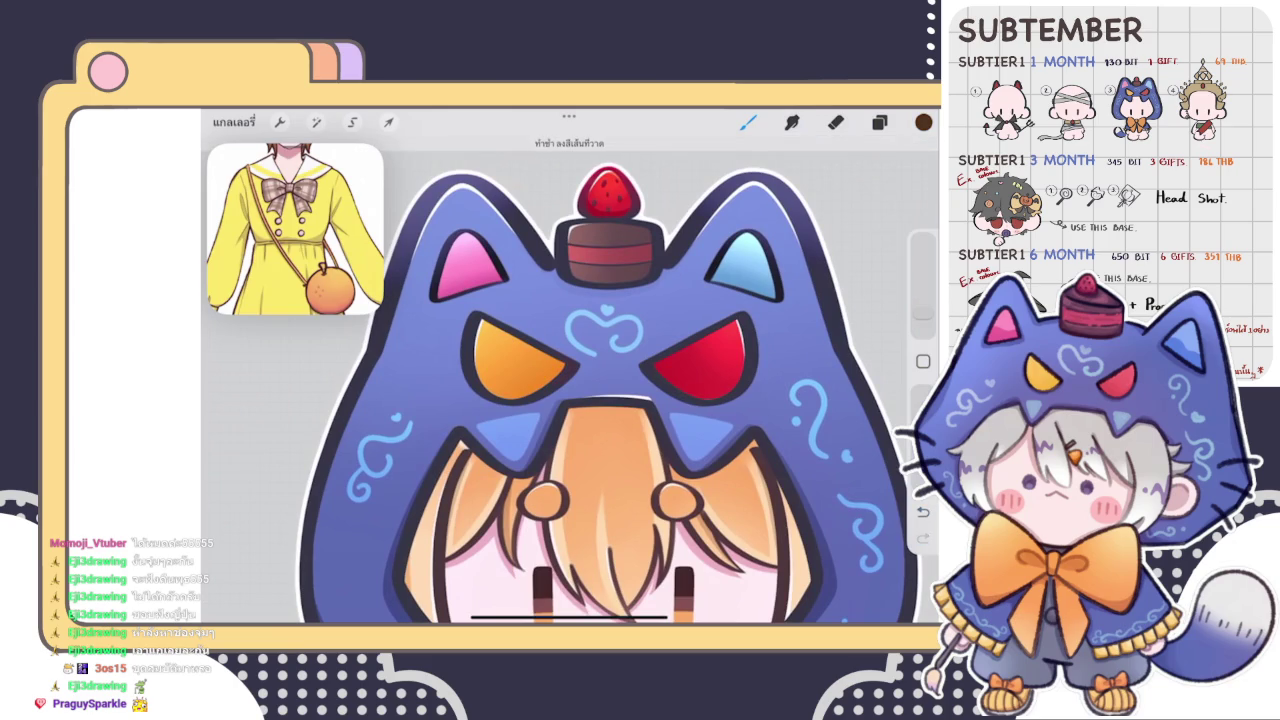
scroll(570, 380, up, 5)
- Sample the red eye, try darker shading on its lower-left, then undo it and zoom out
click(672, 405)
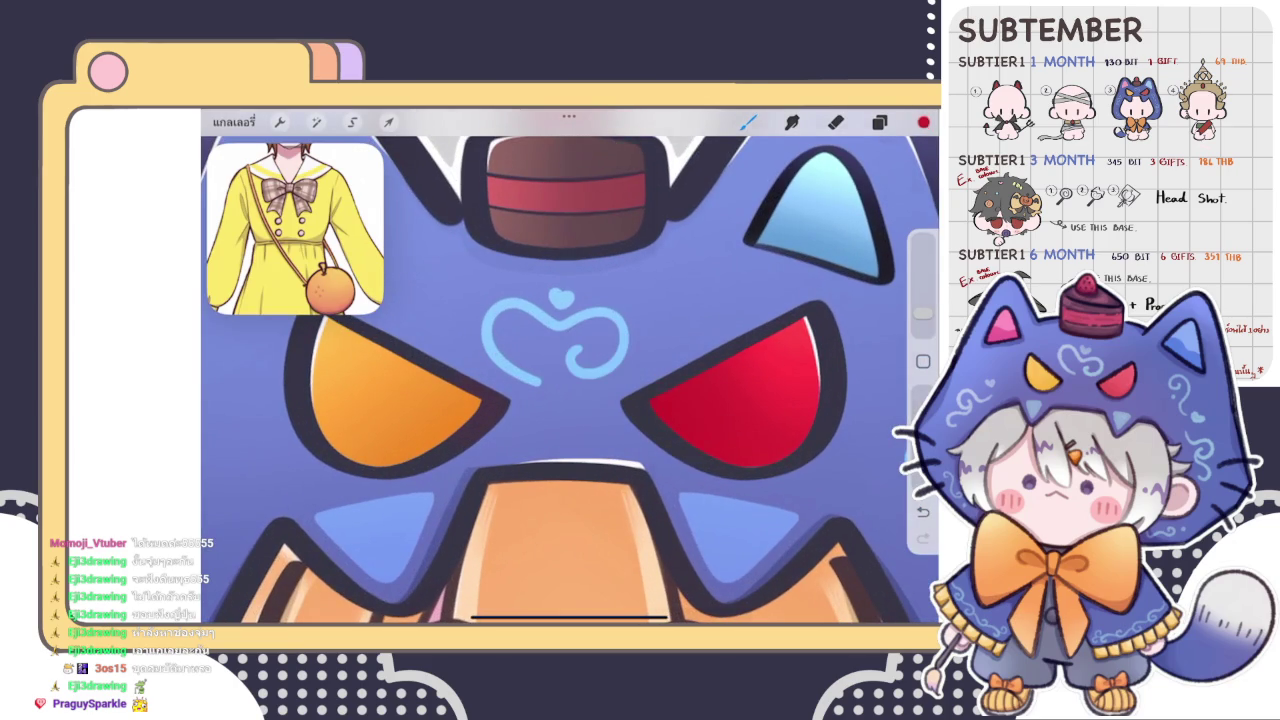
click(923, 122)
click(923, 122)
drag(665, 365, 610, 430)
key(ctrl+z)
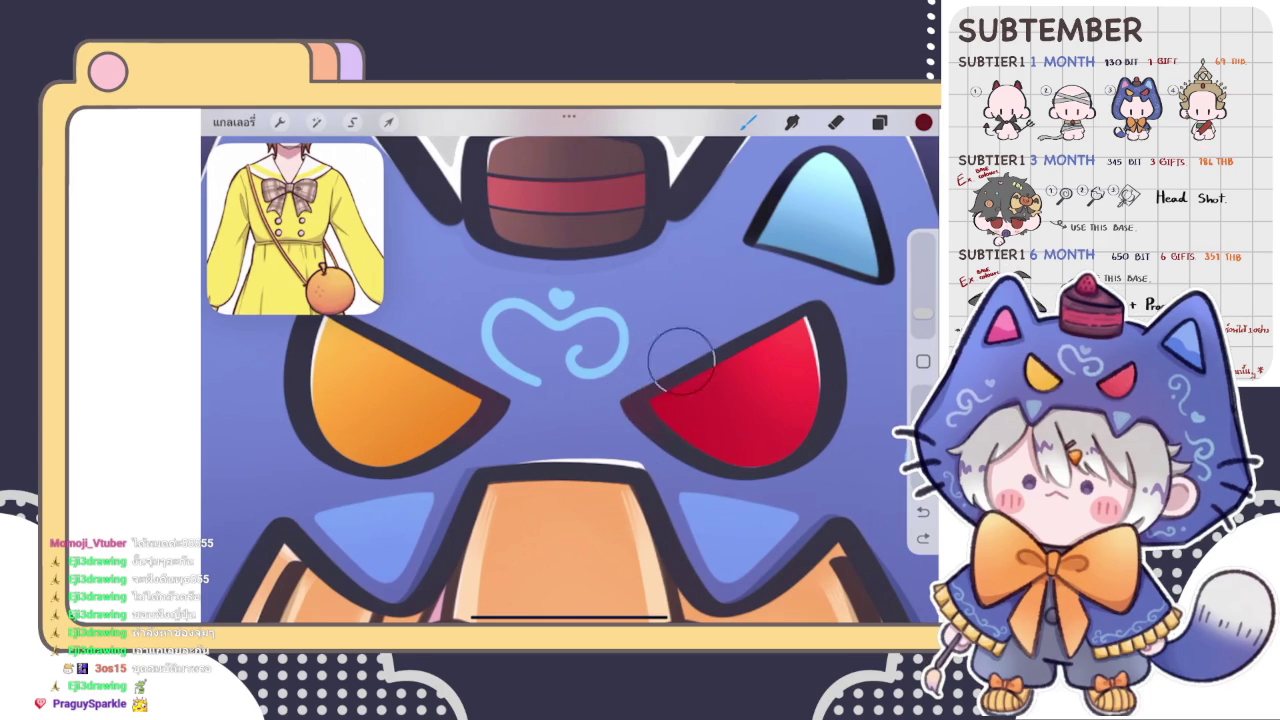
scroll(570, 380, down, 5)
scroll(617, 400, down, 3)
scroll(617, 400, down, 3)
scroll(617, 400, down, 2)
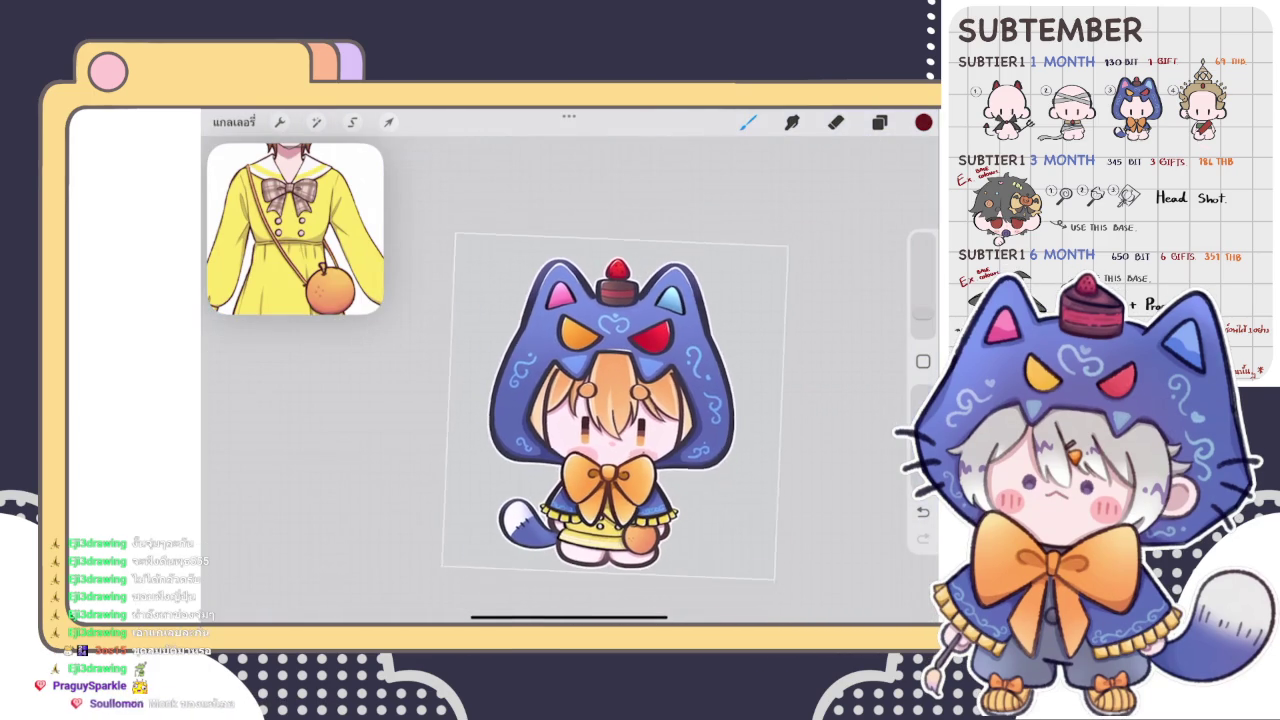